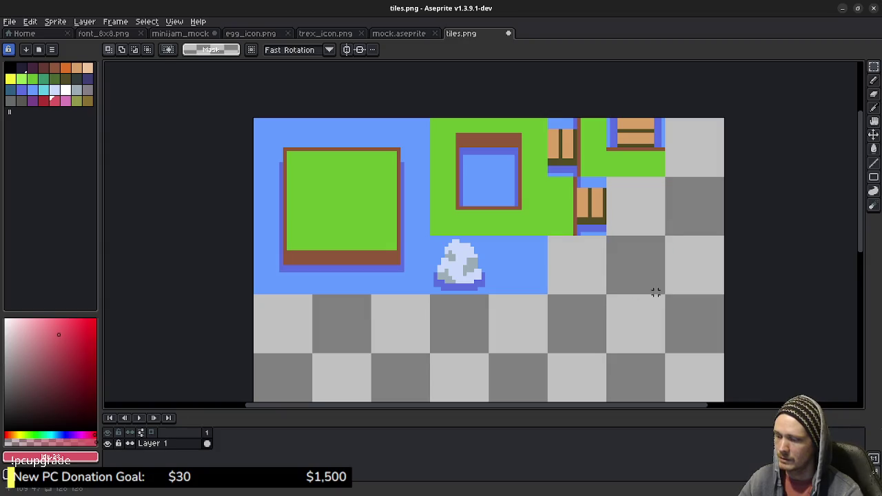
Step: Commit the placed bridge tile, then copy the mockup's right-hand horizontal bridge into tiles.png's top-right cell
key("Up")
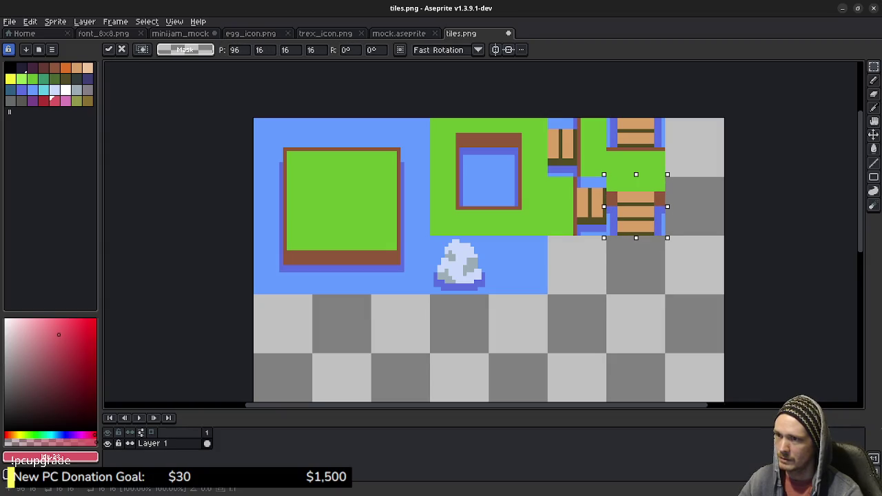
key("Return")
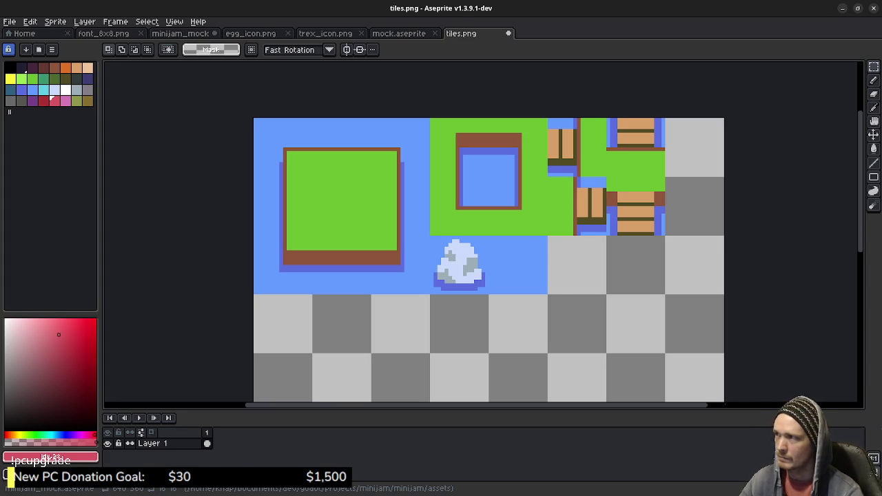
left_click(180, 33)
key("ctrl+d")
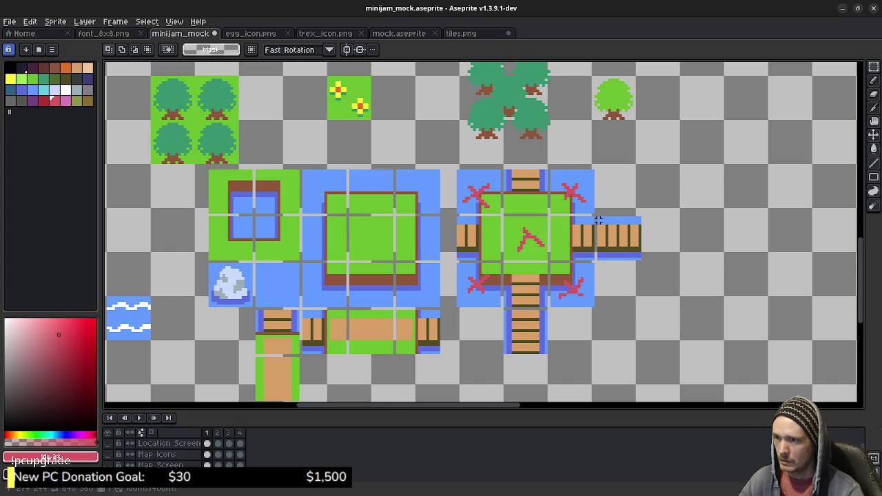
left_click_drag(598, 217, 642, 260)
key("ctrl+Tab")
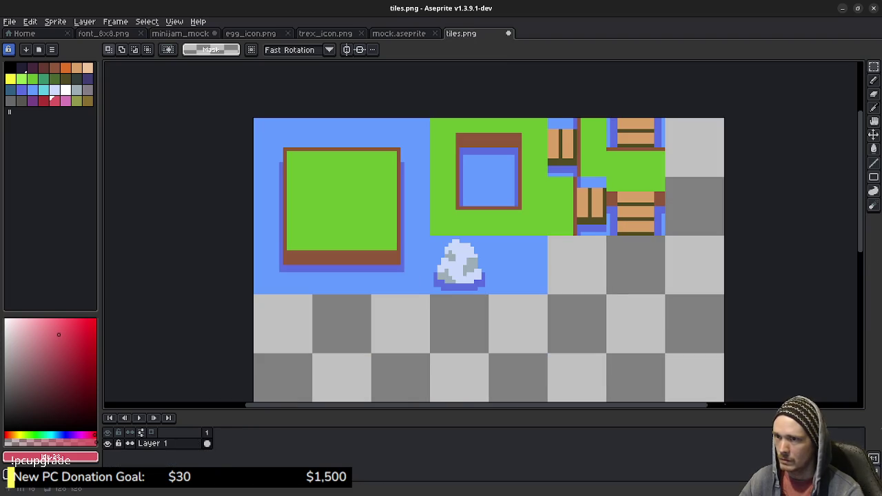
key("ctrl+v")
left_click_drag(482, 231, 698, 148)
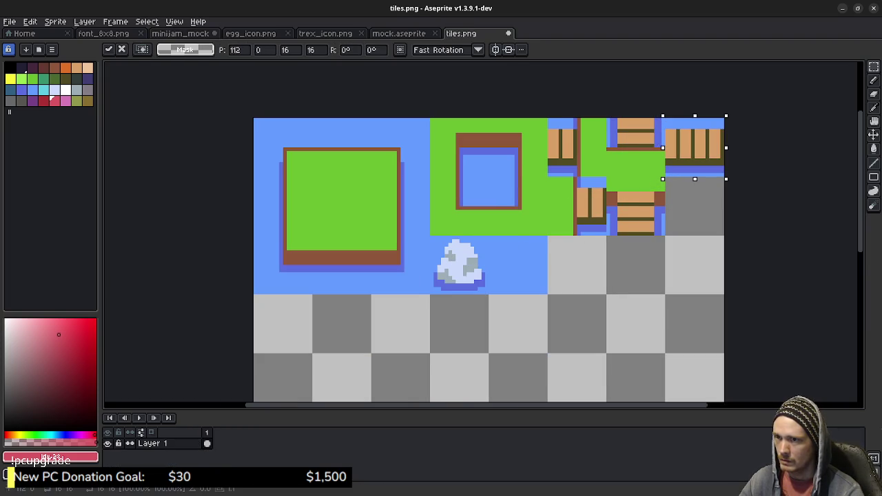
left_click(681, 211)
Step: Copy the mockup's lower vertical bridge tile into tiles.png beside the other bridge pieces
left_click(181, 33)
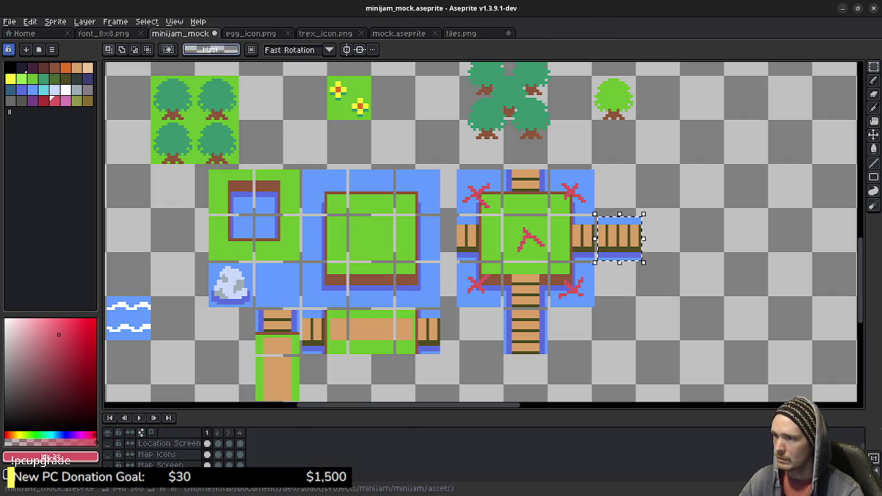
left_click_drag(504, 311, 550, 355)
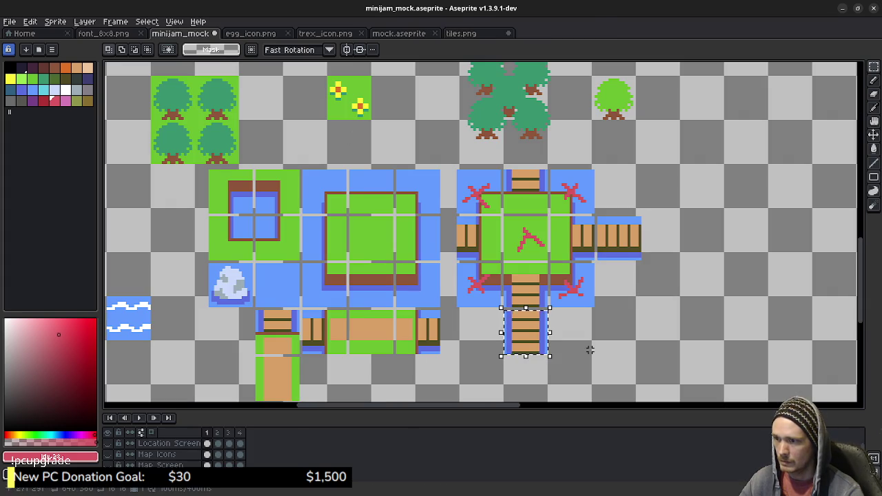
key("ctrl+c")
left_click(460, 33)
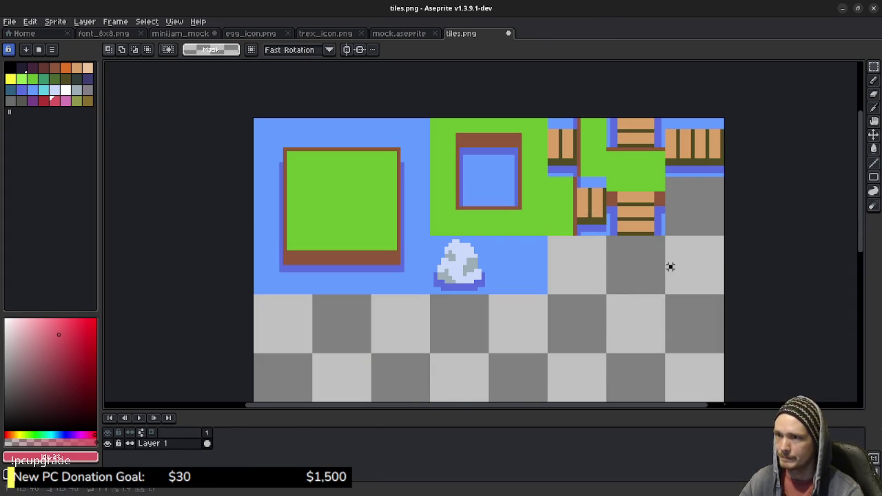
key("ctrl+v")
left_click_drag(481, 232, 691, 206)
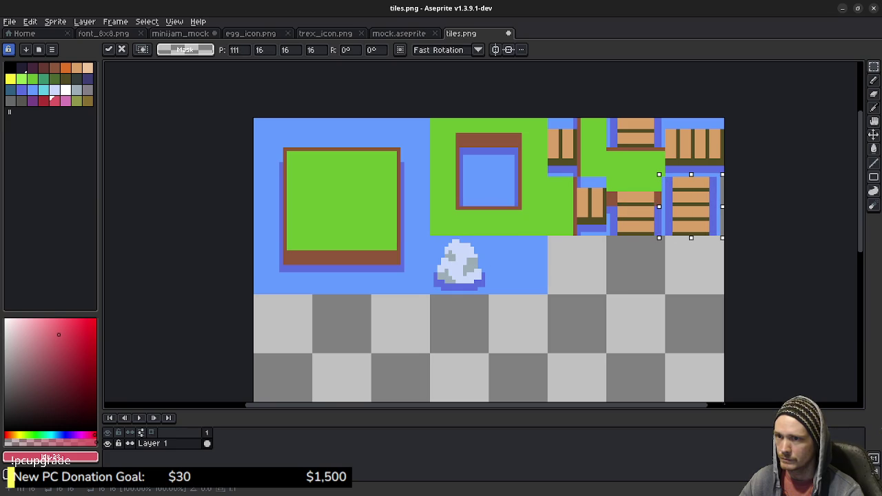
key("Right")
left_click(594, 235)
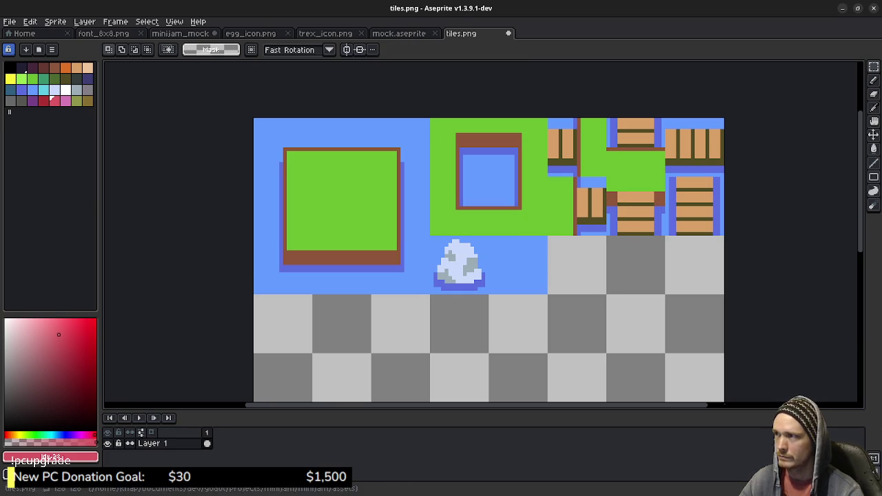
Step: Paste the bridge tile back in the minijam_mock map and drop it in place
left_click(181, 33)
key("ctrl+v")
left_click(543, 301)
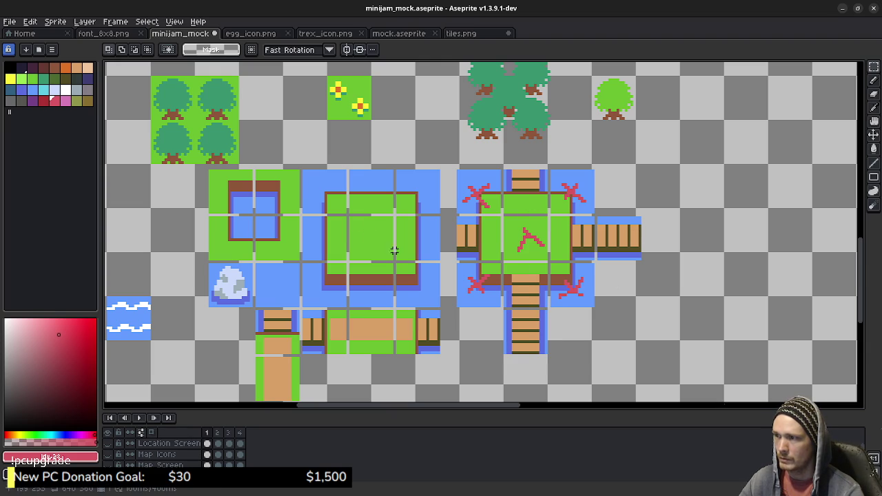
Step: Copy the mockup's horizontal bridge-and-path row into tiles.png's empty lower cells
mouse_move(342, 305)
left_mouse_down()
mouse_move(388, 235)
mouse_move(417, 227)
left_mouse_up()
mouse_move(362, 224)
left_mouse_down()
mouse_move(406, 252)
mouse_move(498, 265)
left_mouse_up()
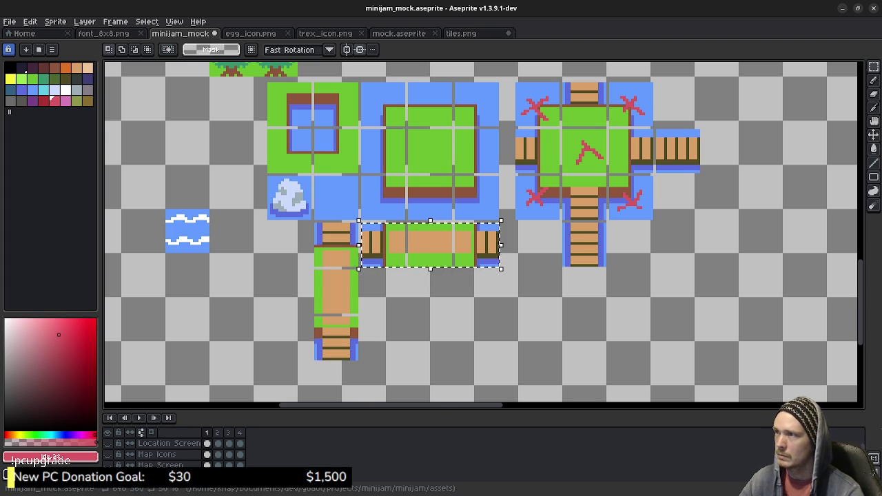
left_click(461, 33)
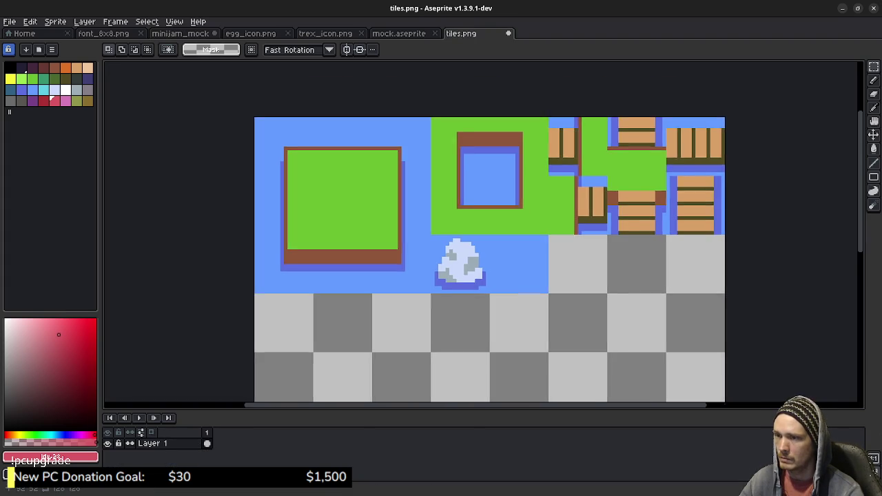
scroll(593, 310, "down", 5)
scroll(557, 236, "down", 3)
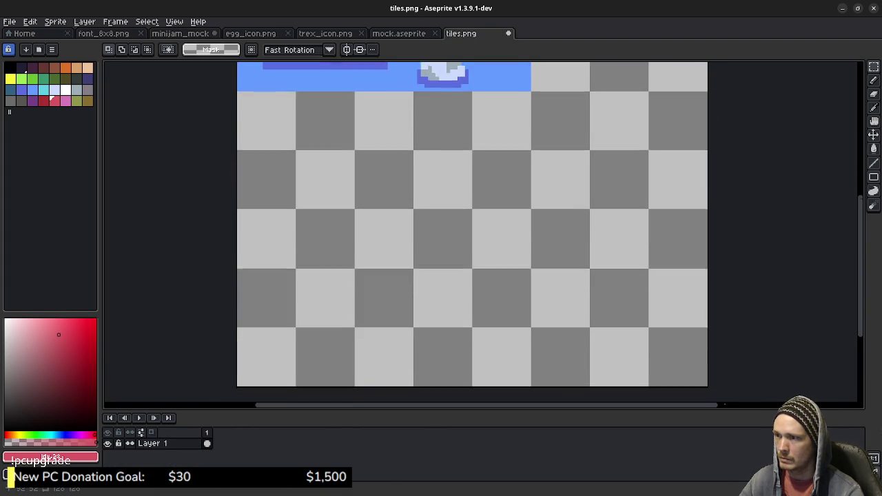
scroll(557, 237, "up", 5)
key("ctrl+v")
mouse_move(478, 229)
left_mouse_down()
mouse_move(563, 208)
mouse_move(568, 253)
mouse_move(582, 251)
left_mouse_up()
key("Right")
key("Right")
key("Right")
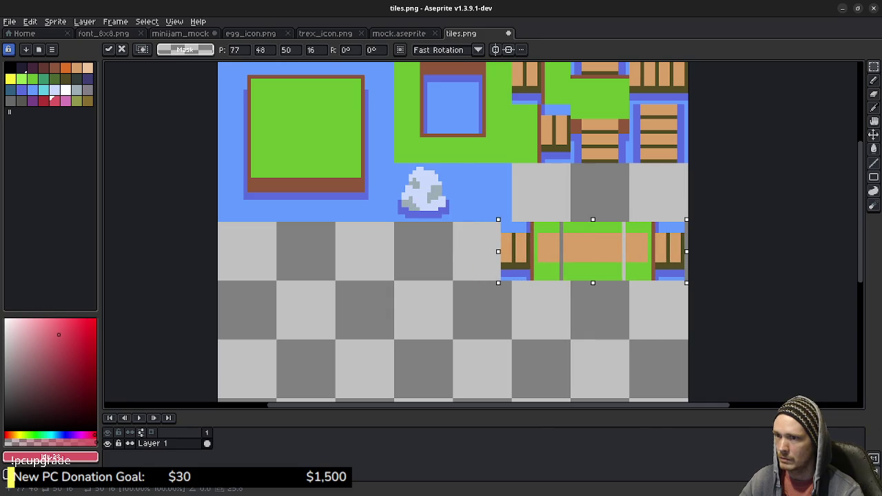
left_click(561, 218)
Step: Realign the 48×16 bridge row directly under the bridge tiles, then return to minijam_mock
left_click(539, 216)
left_click_drag(521, 238, 628, 282)
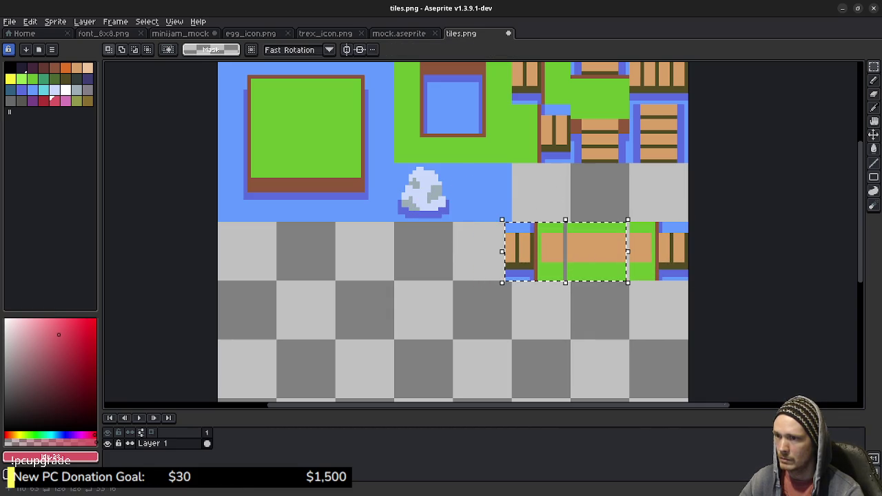
key("Right")
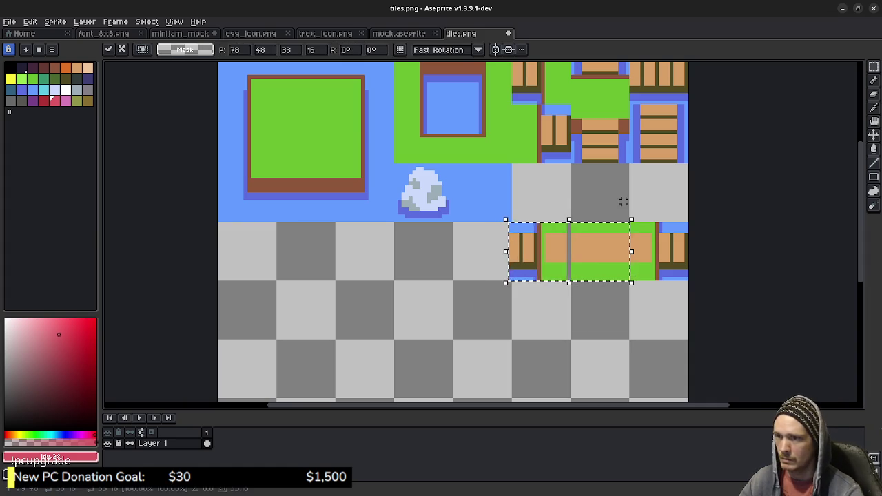
left_click(527, 224)
left_click_drag(509, 224, 567, 279)
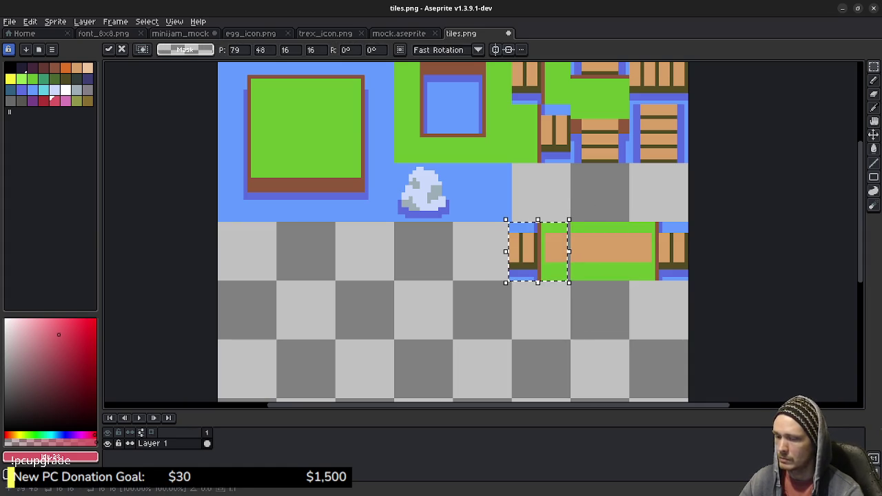
left_click(572, 209)
mouse_move(513, 224)
left_mouse_down()
mouse_move(612, 278)
mouse_move(692, 279)
left_mouse_up()
left_click_drag(599, 252, 600, 236)
key("Up")
key("Up")
key("Up")
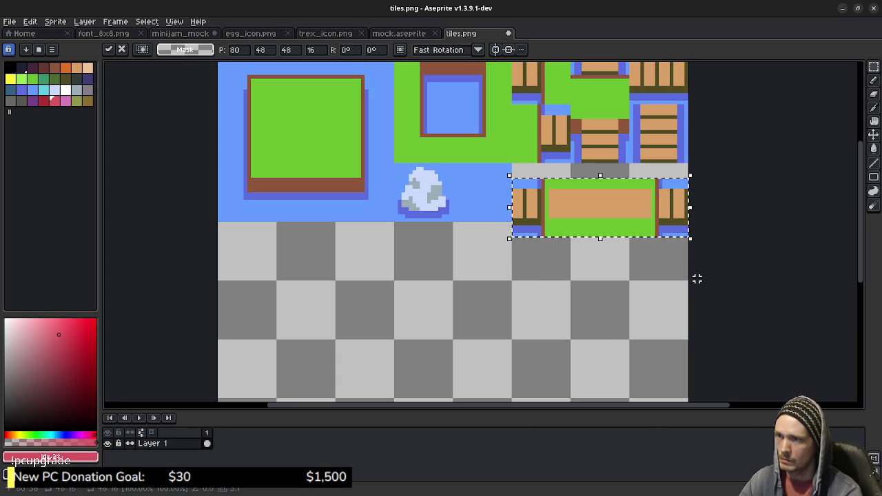
key("Up")
key("Up")
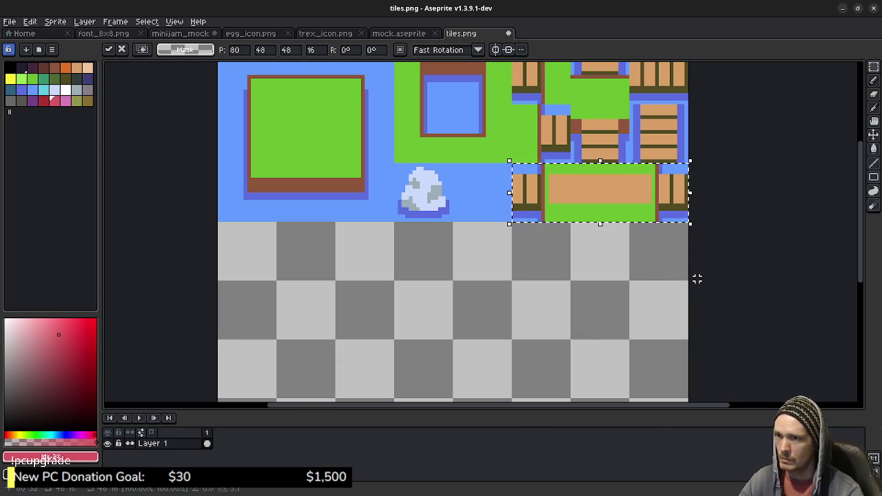
key("ctrl+d")
left_click(180, 33)
key("ctrl+d")
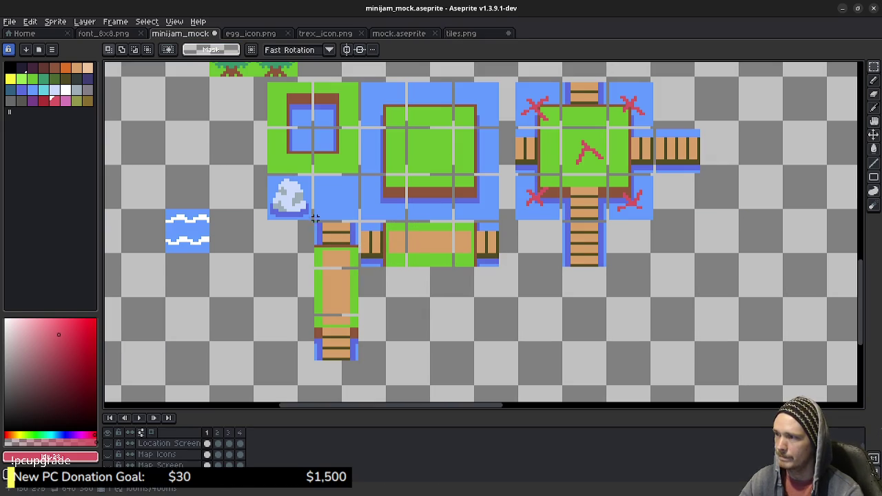
Step: Copy the mockup's vertical bridge-and-path column into tiles.png
left_click_drag(314, 224, 357, 361)
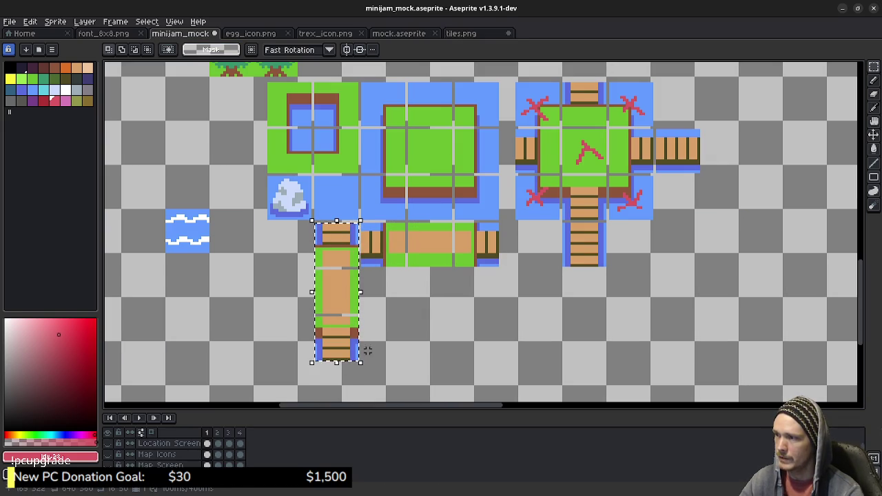
key("ctrl+x")
key("ctrl+v")
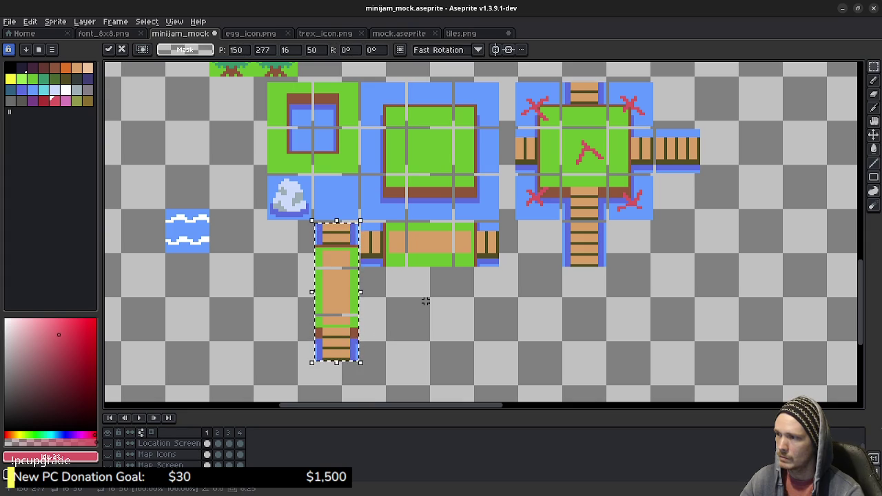
key("ctrl+Tab")
key("ctrl+v")
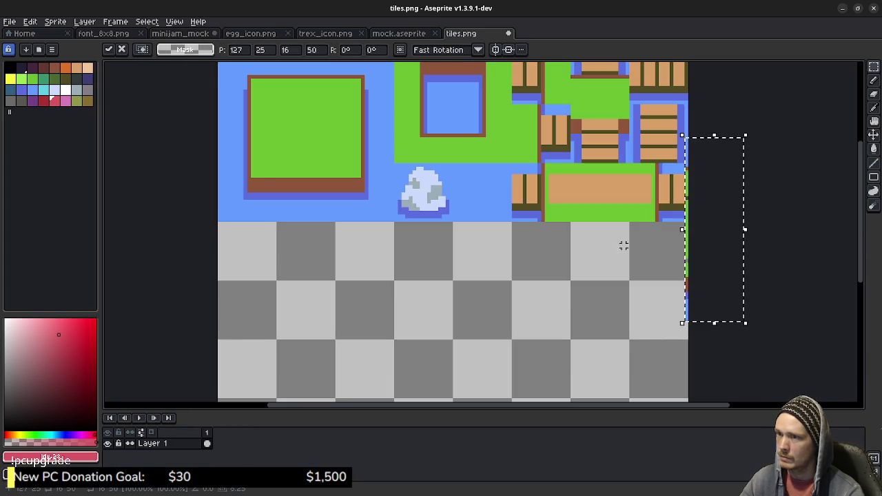
mouse_move(714, 229)
left_mouse_down()
mouse_move(632, 276)
mouse_move(607, 320)
left_mouse_up()
key("Left")
key("Down")
key("Left")
left_click_drag(671, 300, 585, 213)
left_click(609, 270)
Step: Rearrange the pasted column's tiles, nudging the lower tile up one pixel
scroll(548, 321, "up", 2)
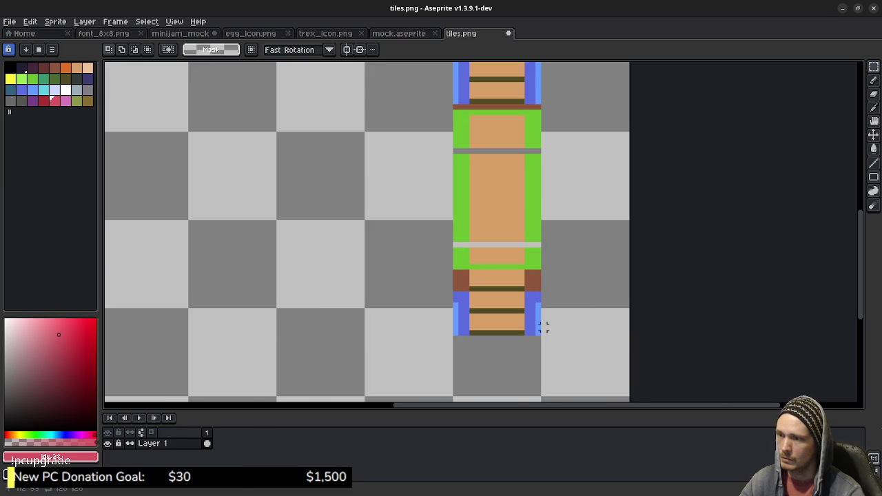
mouse_move(538, 333)
left_mouse_down()
mouse_move(530, 298)
mouse_move(454, 147)
left_mouse_up()
mouse_move(587, 153)
left_mouse_down()
mouse_move(586, 247)
mouse_move(585, 236)
left_mouse_up()
key("Delete")
key("ctrl+v")
left_click(585, 234)
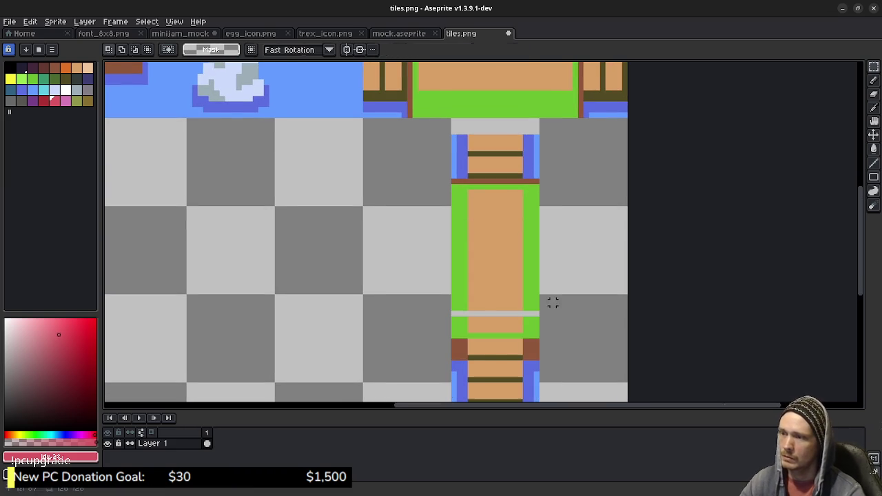
left_click_drag(596, 313, 587, 274)
mouse_move(526, 362)
left_mouse_down()
mouse_move(460, 313)
mouse_move(439, 276)
left_mouse_up()
key("ctrl+x")
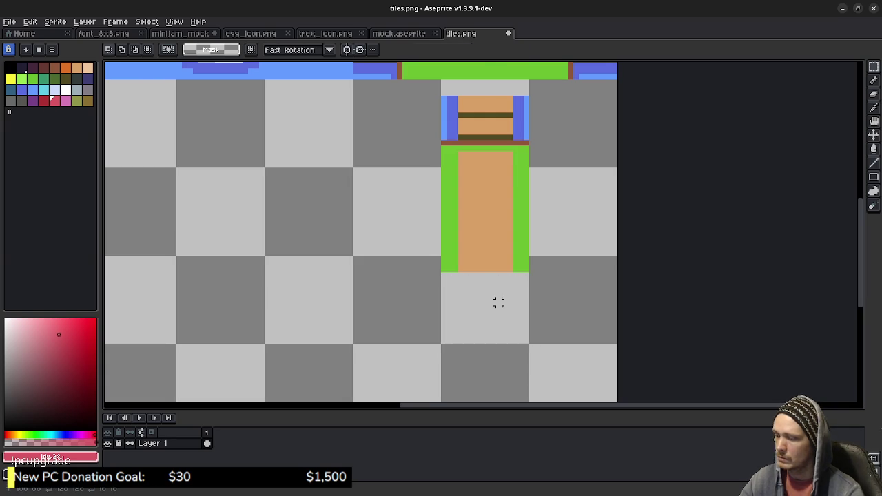
key("ctrl+v")
key("Up")
left_click(537, 219)
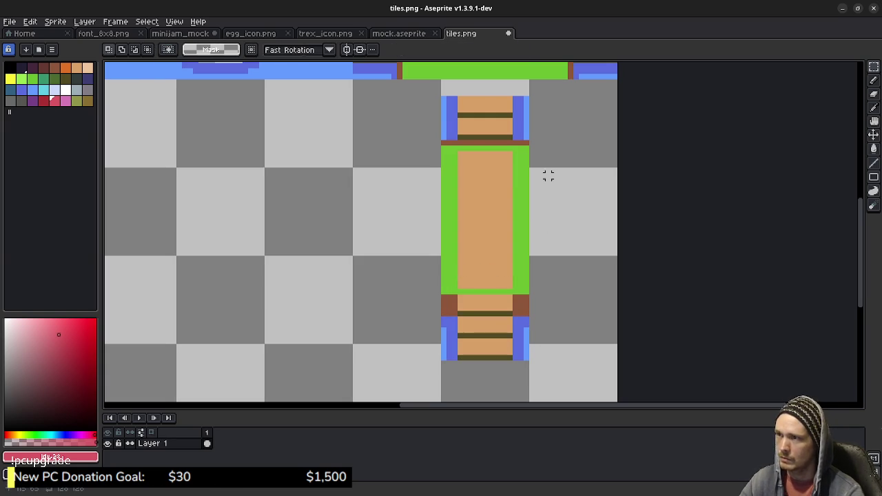
Step: Move the 16×48 column into the empty bottom cells of the right-hand column and save tiles.png
mouse_move(444, 99)
left_mouse_down()
mouse_move(489, 279)
mouse_move(529, 363)
left_mouse_up()
left_click_drag(485, 227, 591, 288)
left_click_drag(506, 276, 419, 290)
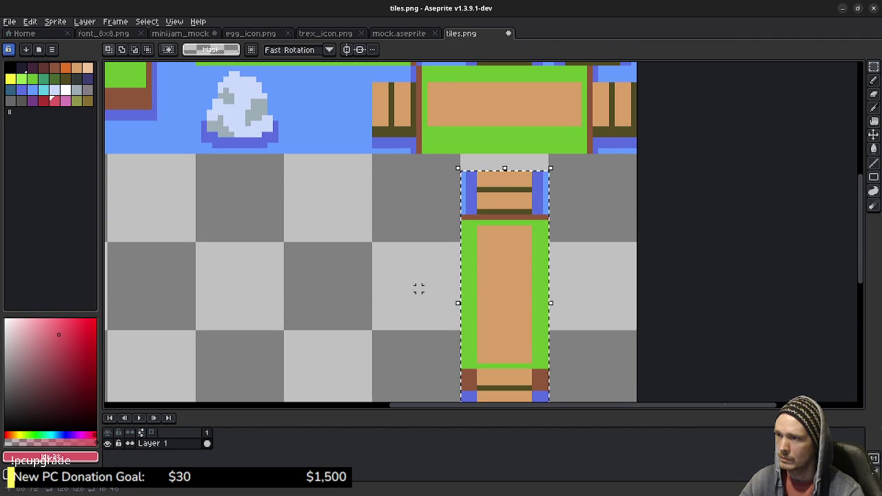
left_click_drag(505, 276, 593, 264)
key("Up")
key("Return")
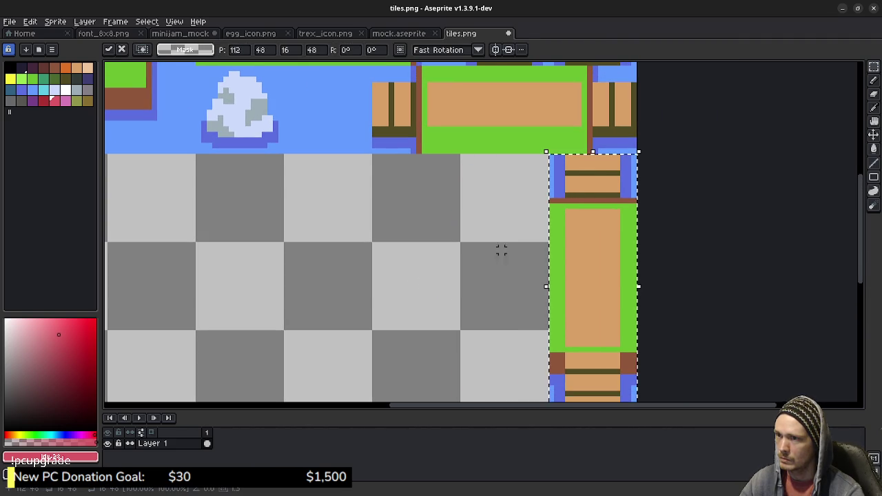
key("ctrl+d")
scroll(459, 237, "down", 2)
scroll(434, 215, "down", 1)
left_click_drag(397, 211, 501, 231)
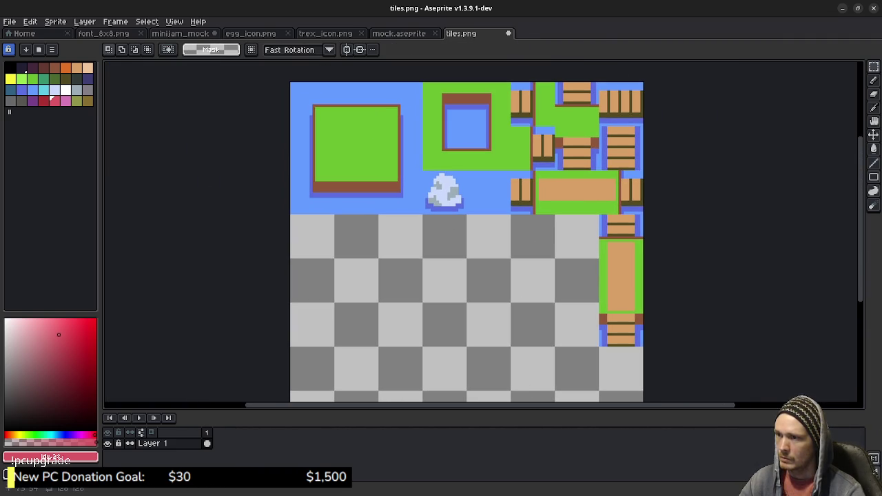
key("ctrl+s")
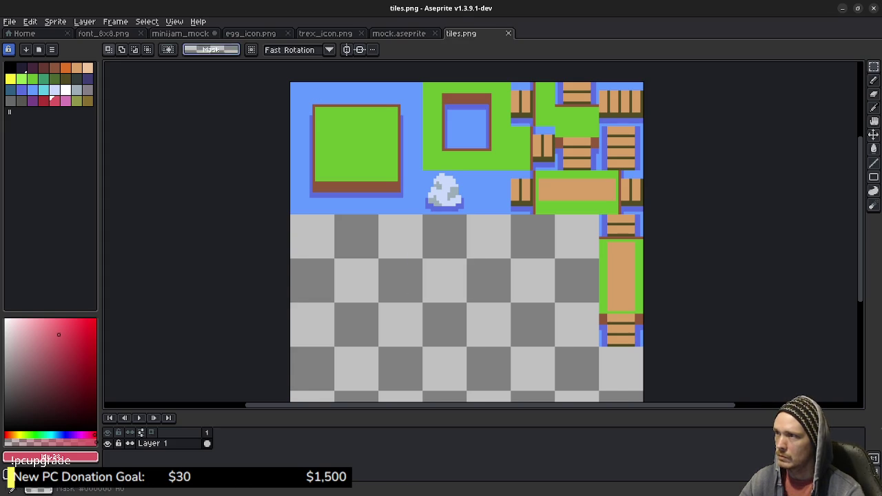
left_click(180, 33)
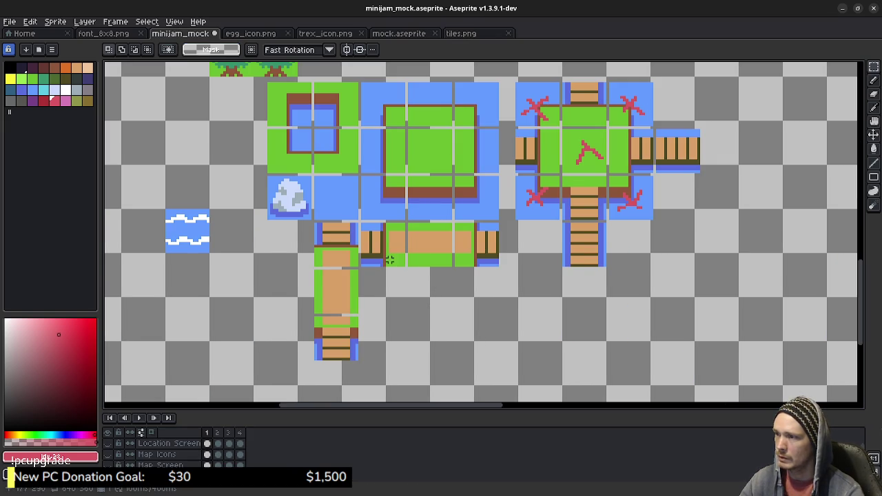
Step: Copy the round green tree tile into tiles.png beside the path tiles, nudged into its cell
scroll(334, 276, "up", 3)
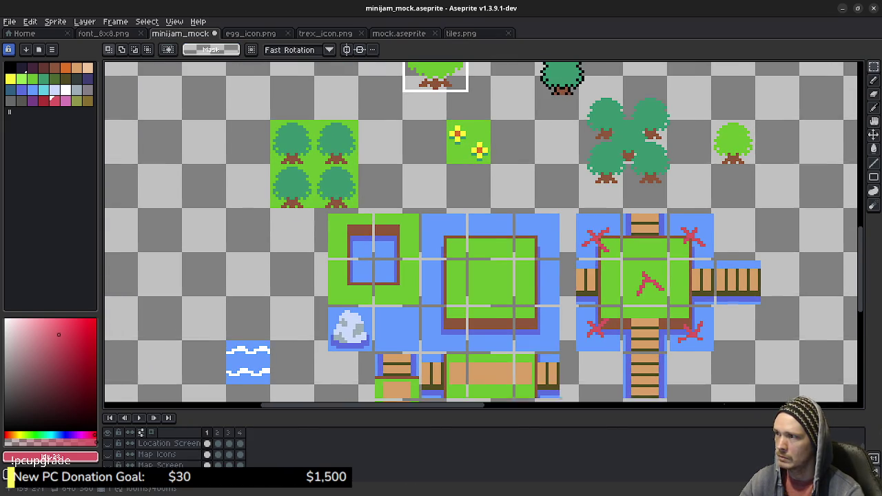
scroll(463, 142, "up", 3)
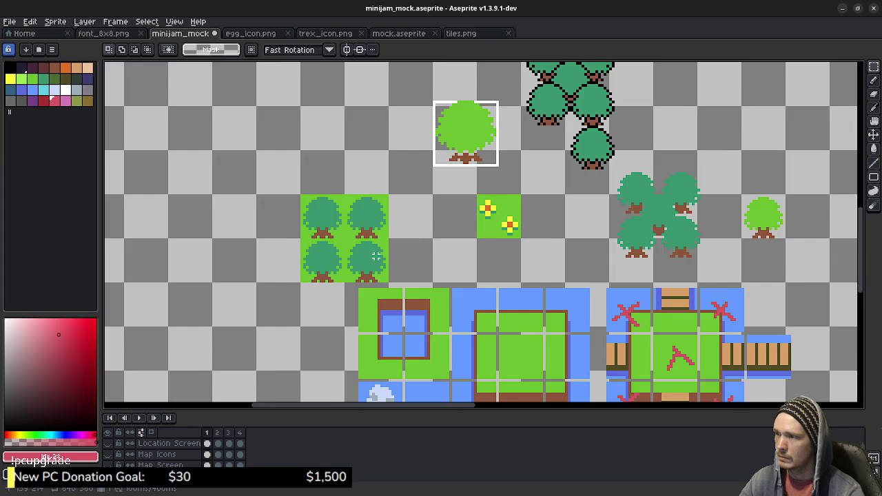
scroll(377, 256, "up", 2)
left_click_drag(393, 294, 327, 226)
key("ctrl+Tab")
key("ctrl+v")
left_click_drag(662, 231, 569, 237)
key("Right")
key("Right")
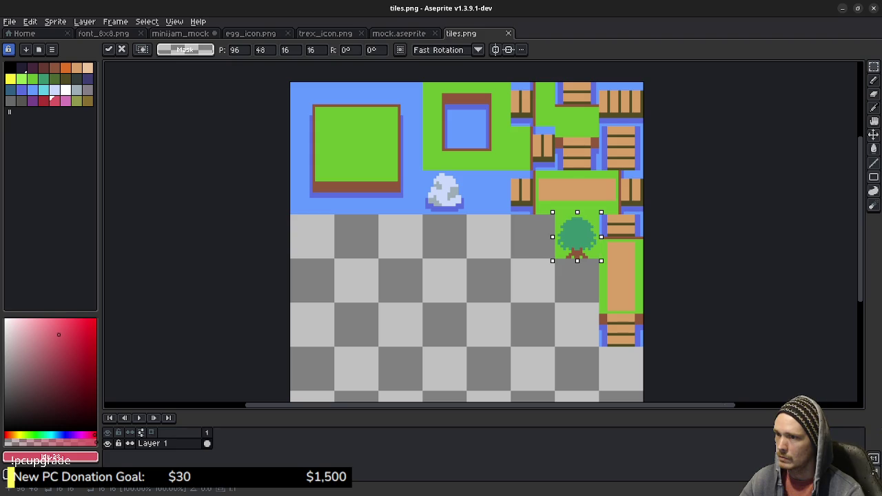
left_click(516, 244)
Step: Return to the minijam_mock map and clear the tree tile selection
scroll(498, 248, "down", 3)
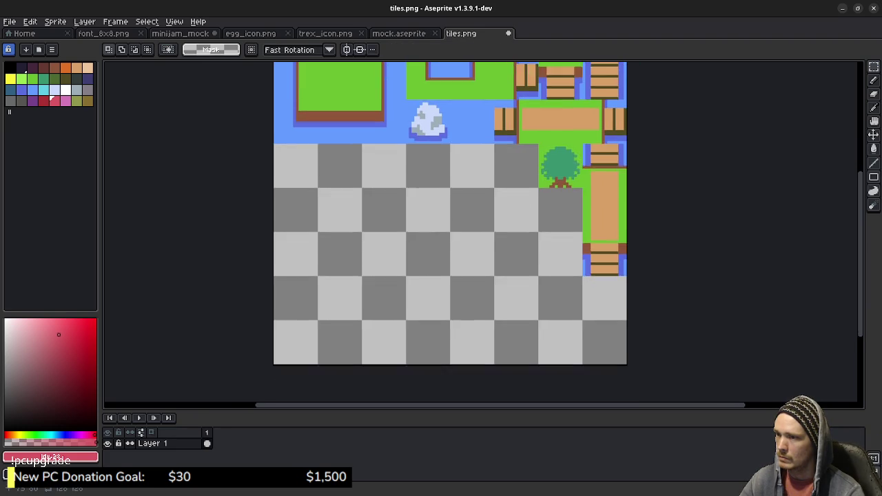
scroll(460, 232, "up", 2)
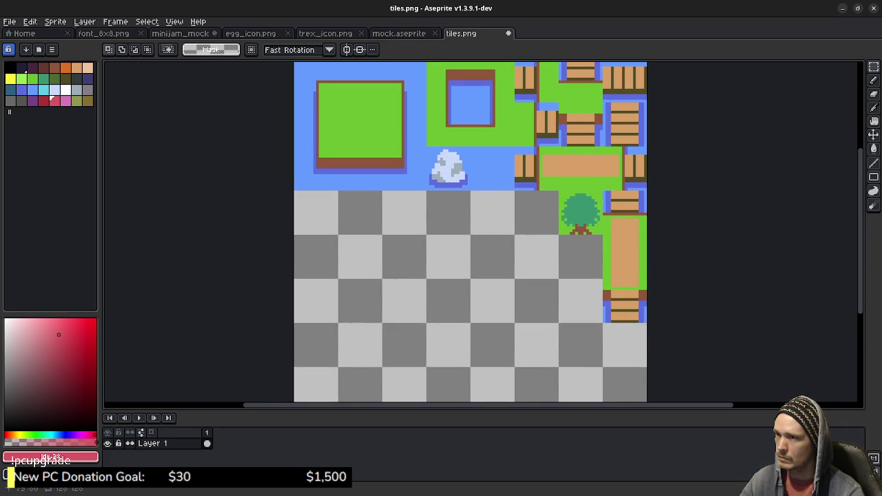
scroll(476, 232, "down", 1)
scroll(481, 232, "left", 1)
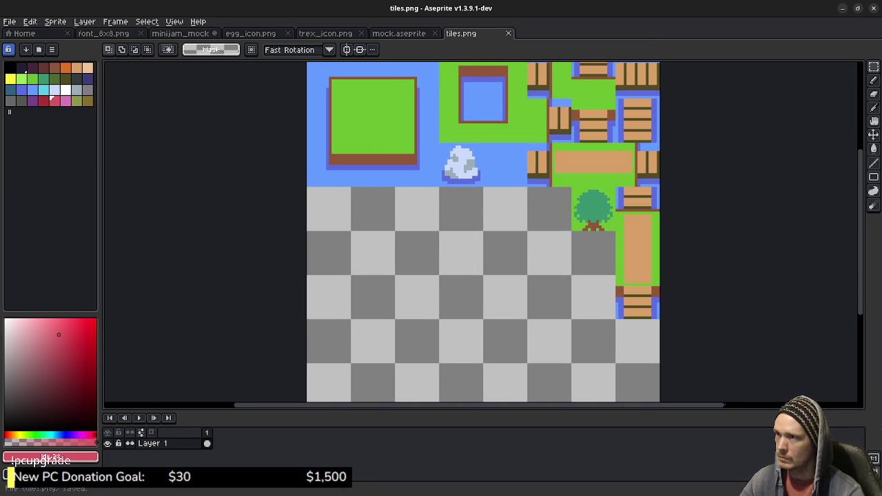
left_click(181, 33)
left_click(486, 256)
Step: Copy frame 1's flower patch tile to the left edge of tiles.png's row below the water
scroll(486, 256, "down", 5)
scroll(469, 255, "down", 1)
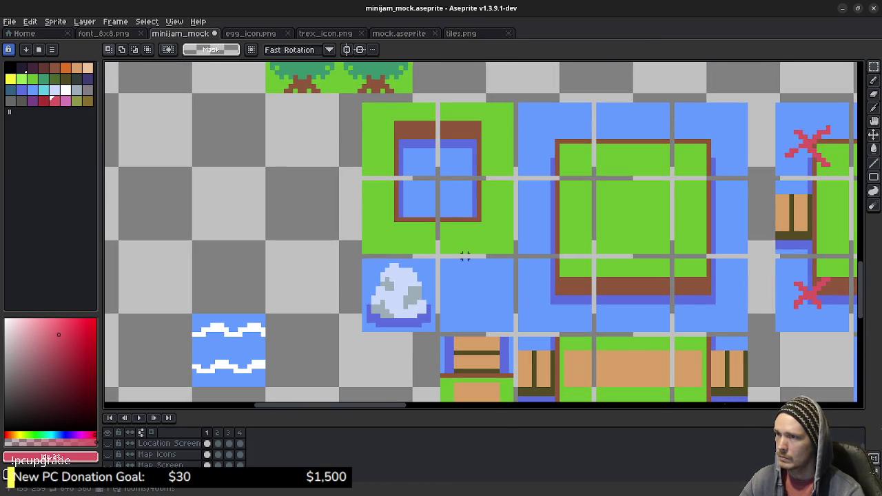
scroll(442, 242, "up", 5)
scroll(439, 262, "right", 3)
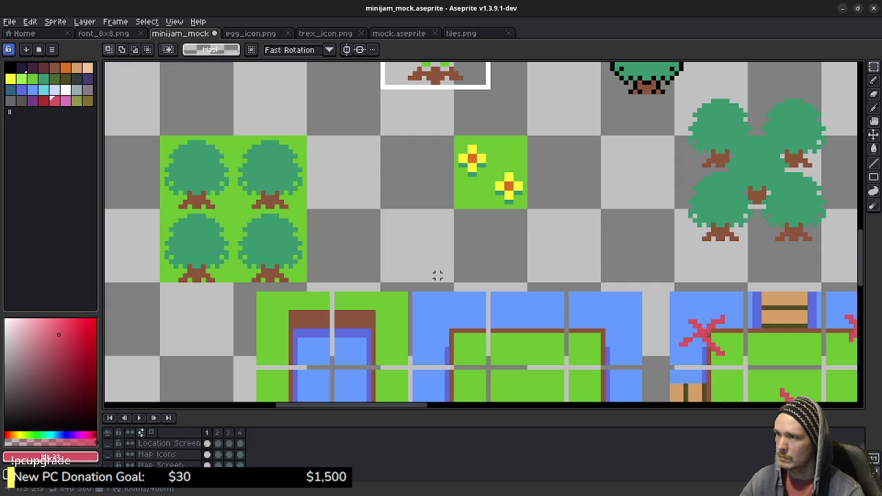
mouse_move(455, 137)
left_mouse_down()
mouse_move(493, 201)
mouse_move(528, 209)
left_mouse_up()
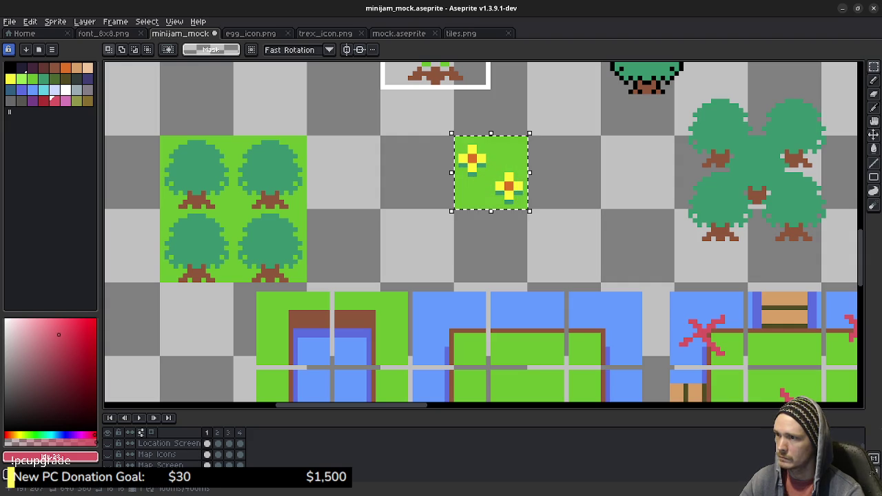
key("ctrl+c")
left_click(460, 33)
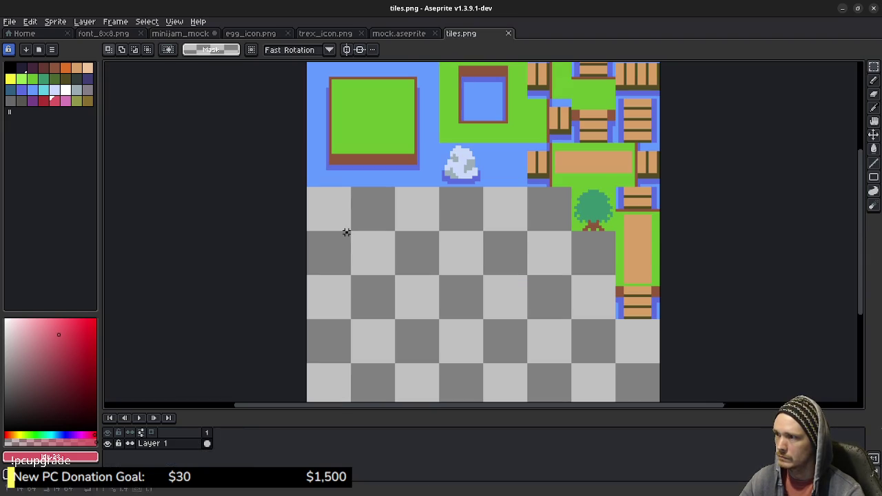
key("ctrl+v")
mouse_move(679, 231)
left_mouse_down()
mouse_move(396, 235)
mouse_move(334, 212)
left_mouse_up()
key("Left")
key("Left")
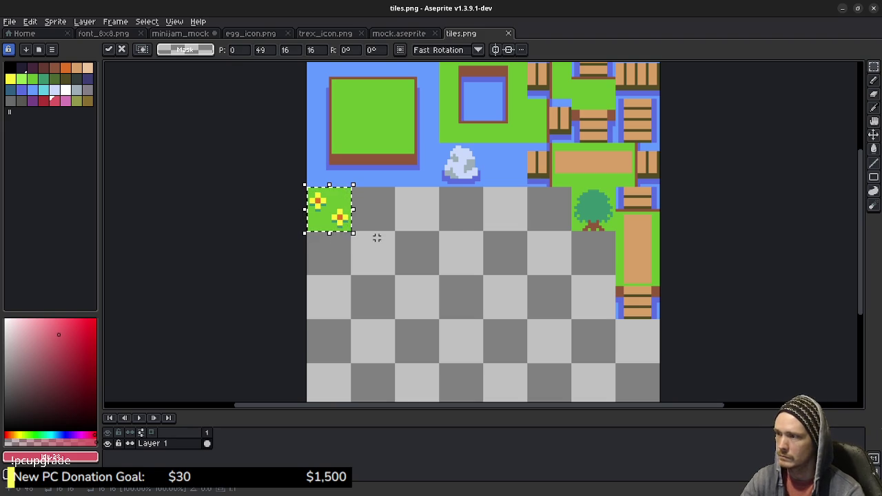
key("ctrl+d")
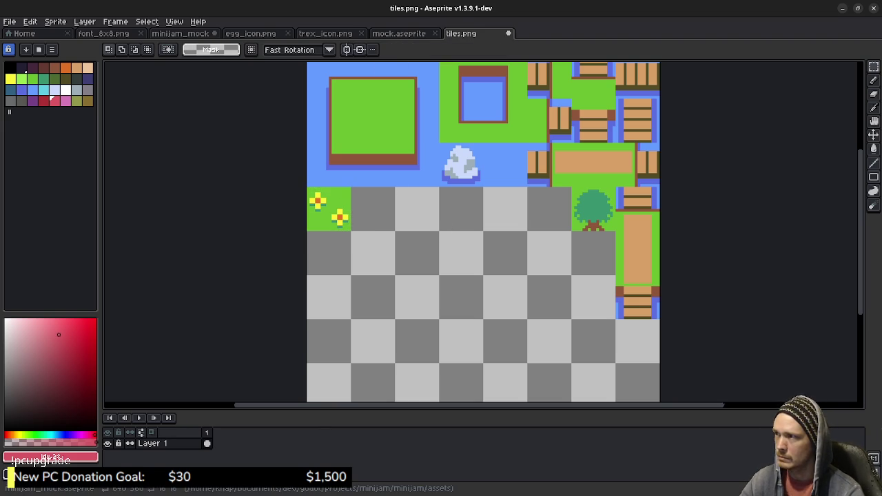
Step: Copy frame 2's flower tile into the sheet beside the first one
left_click(180, 33)
key("ctrl+d")
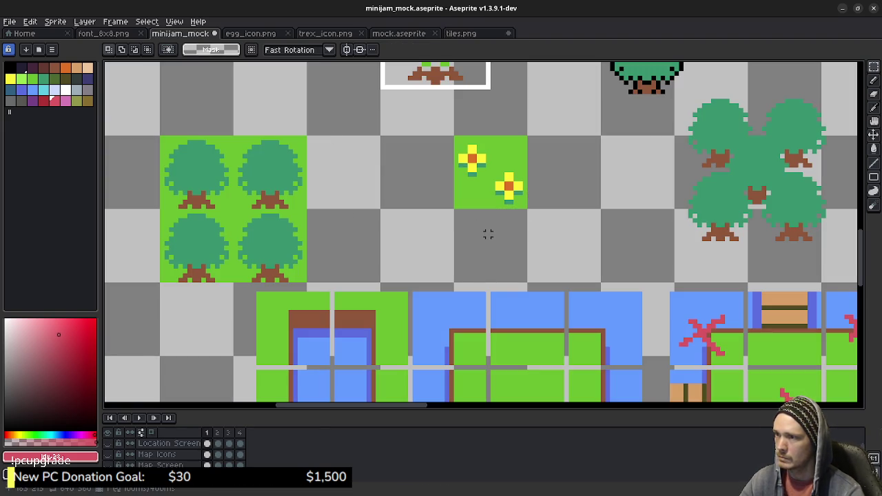
key("Right")
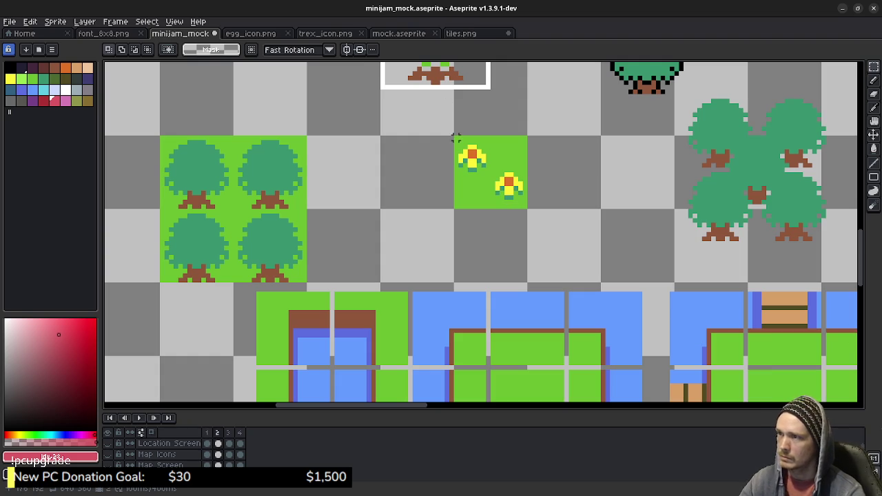
left_click_drag(458, 140, 525, 207)
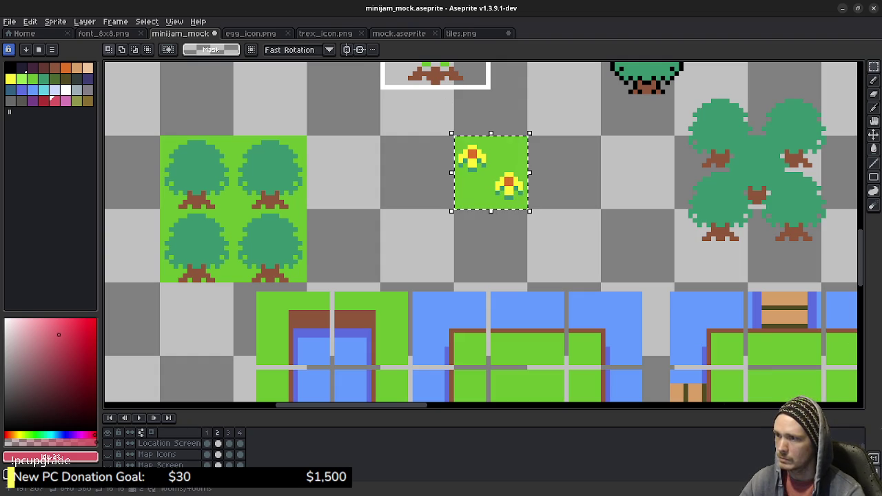
left_click(461, 33)
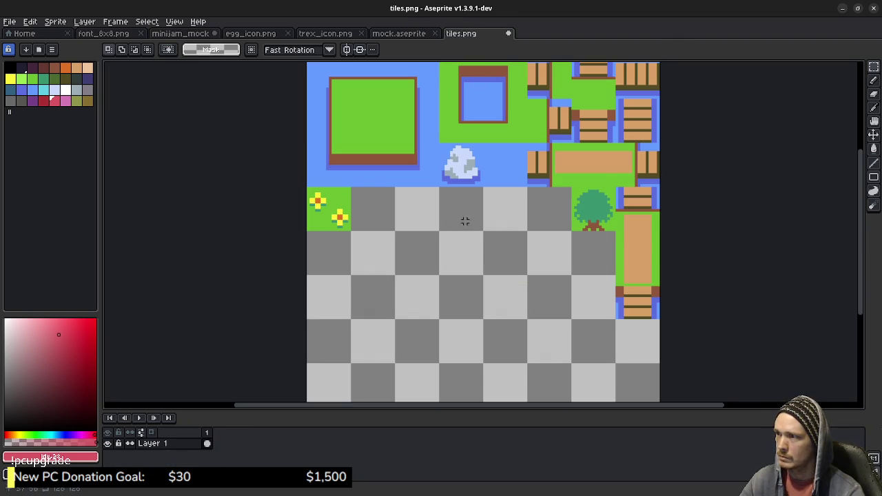
key("ctrl+v")
mouse_move(679, 233)
left_mouse_down()
mouse_move(471, 228)
mouse_move(376, 208)
left_mouse_up()
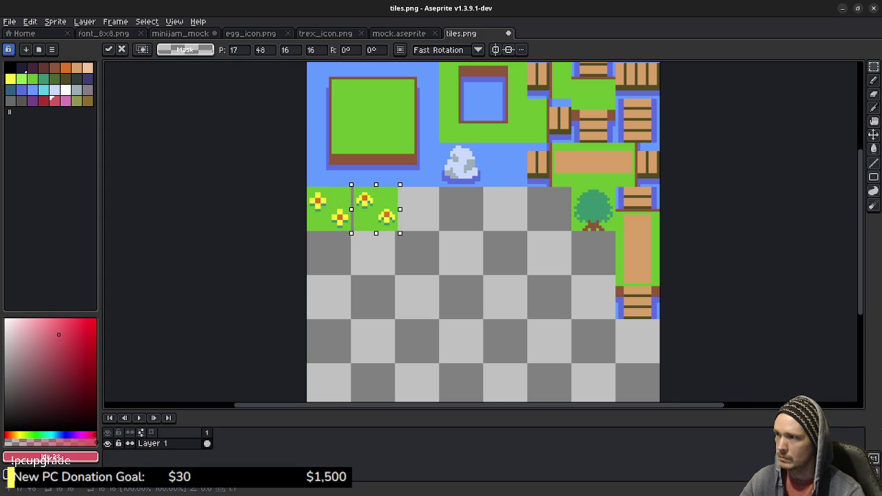
key("Left")
right_click(409, 219)
left_click(427, 225)
Step: Copy frame 3's flower tile into the next cell of the row
left_click(181, 33)
key("ctrl+d")
key("Right")
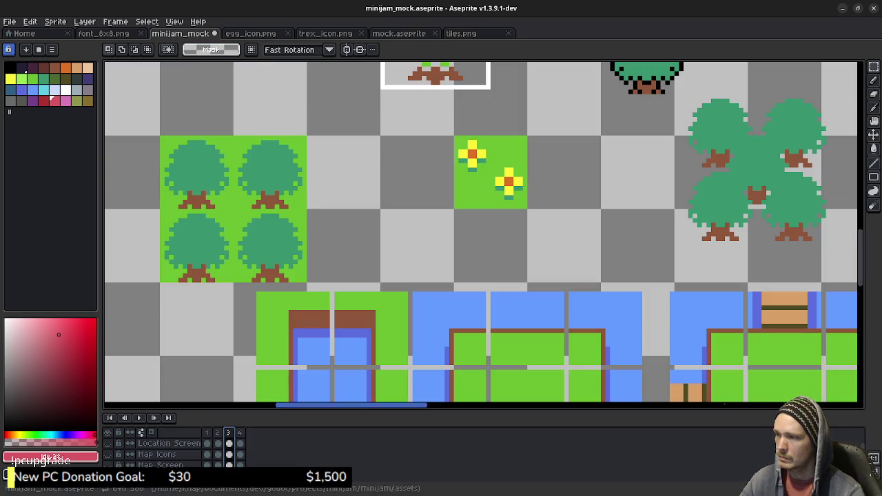
mouse_move(455, 137)
left_mouse_down()
mouse_move(473, 167)
mouse_move(524, 207)
left_mouse_up()
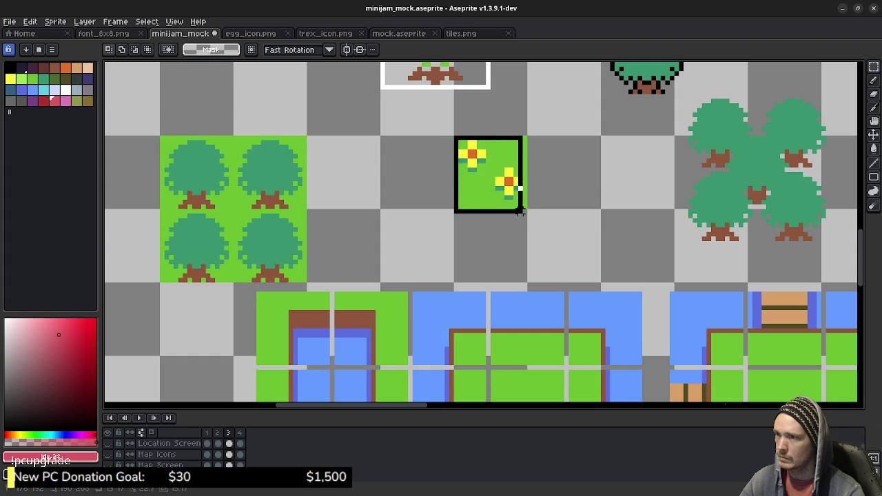
left_click(454, 232)
key("ctrl+Tab")
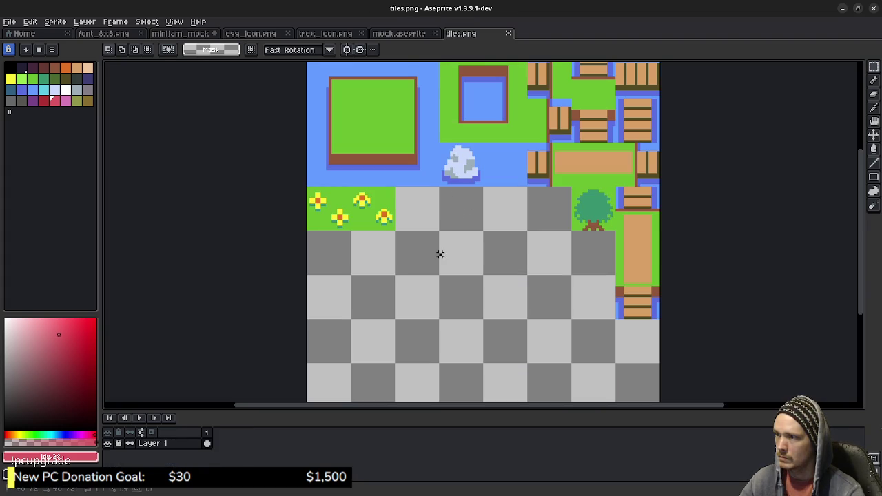
key("ctrl+v")
mouse_move(679, 231)
left_mouse_down()
mouse_move(538, 226)
mouse_move(419, 209)
left_mouse_up()
key("Left")
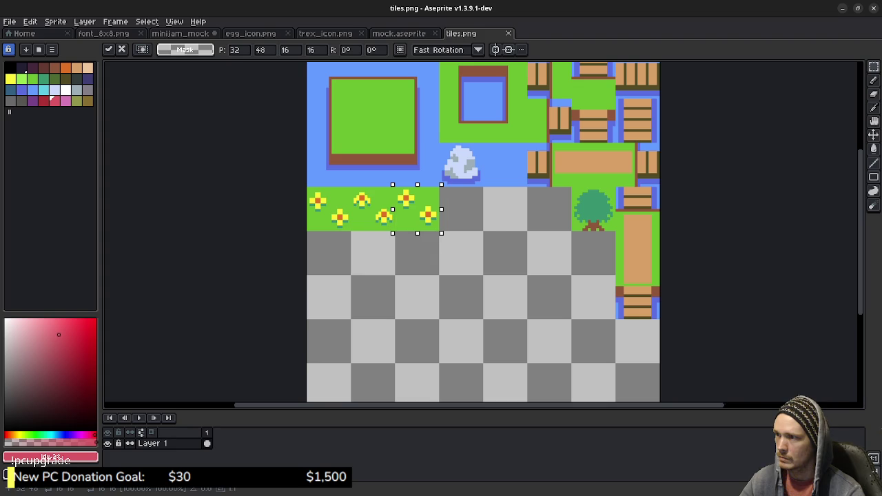
left_click(494, 220)
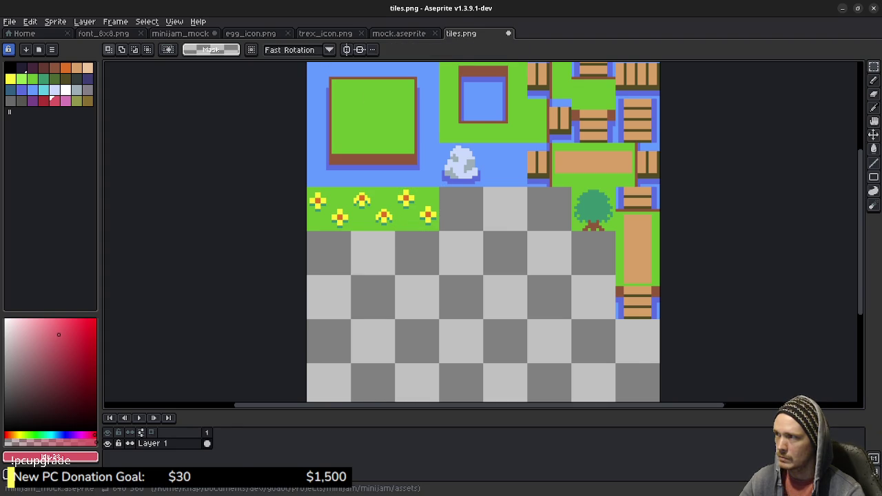
Step: Copy frame 4's flower tile to the row's end and save tiles.png
left_click(180, 33)
key(".")
left_click_drag(455, 134, 528, 210)
key("ctrl+Tab")
key("ctrl+v")
left_click_drag(680, 231, 464, 212)
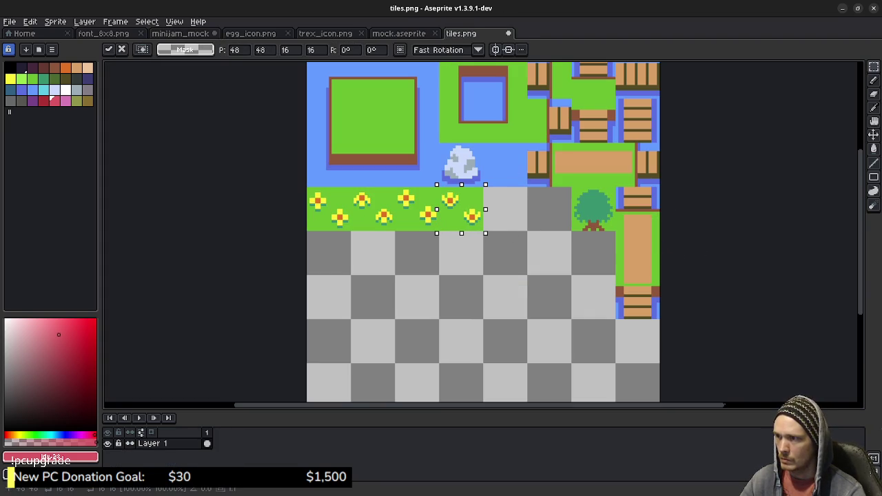
left_click(553, 210)
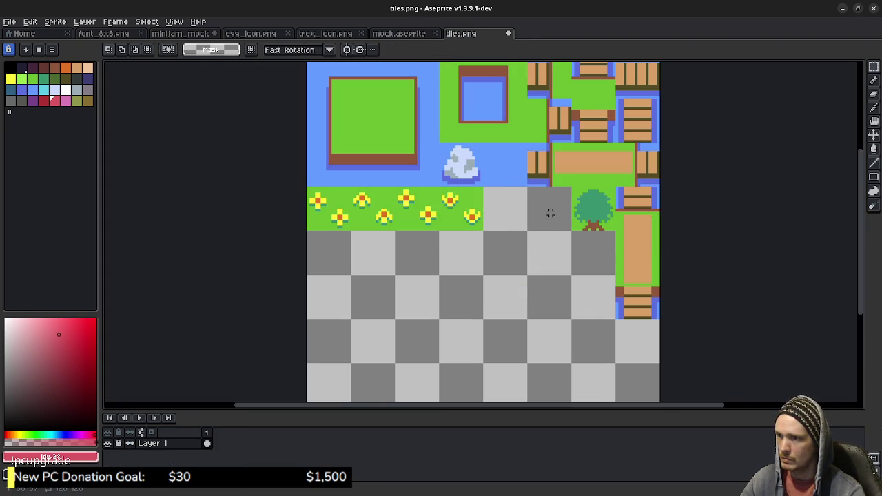
key("ctrl+s")
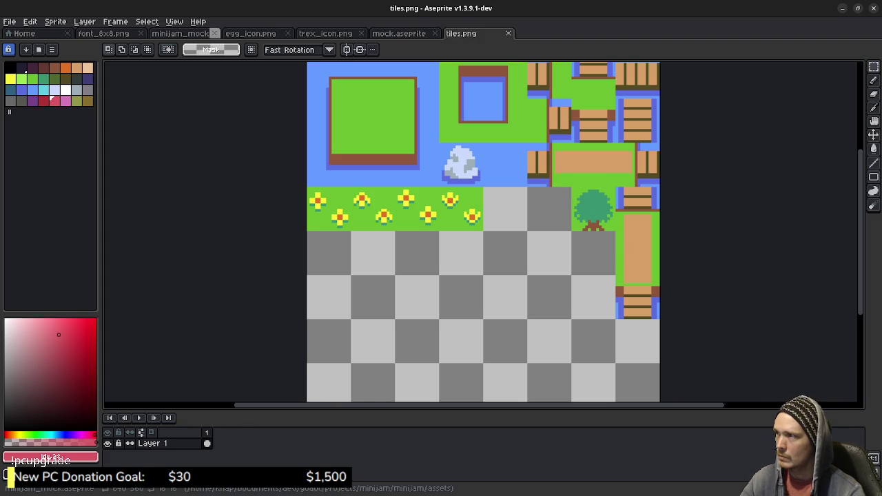
key("ctrl+Tab")
left_click(537, 256)
Step: Paste the frame-1 water tile into an empty cell below the flowers in tiles.png
scroll(538, 255, "down", 5)
mouse_move(148, 364)
left_mouse_down()
mouse_move(291, 263)
mouse_move(360, 237)
left_mouse_up()
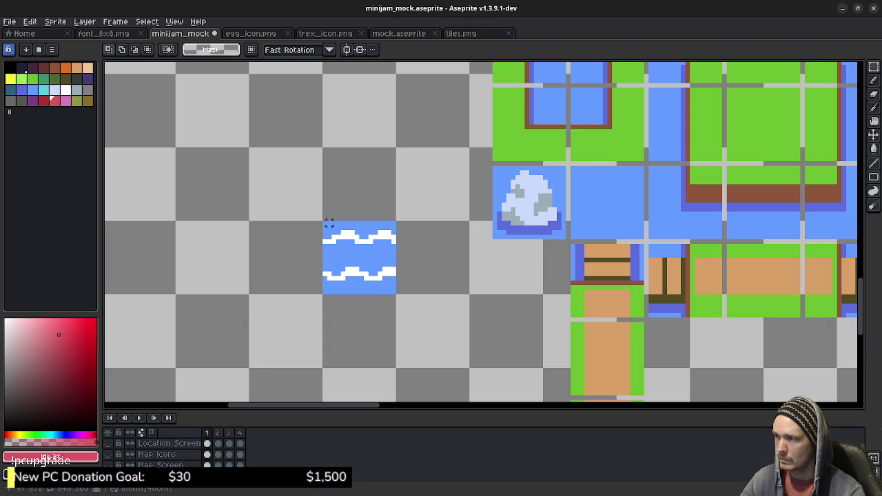
left_click_drag(324, 223, 396, 295)
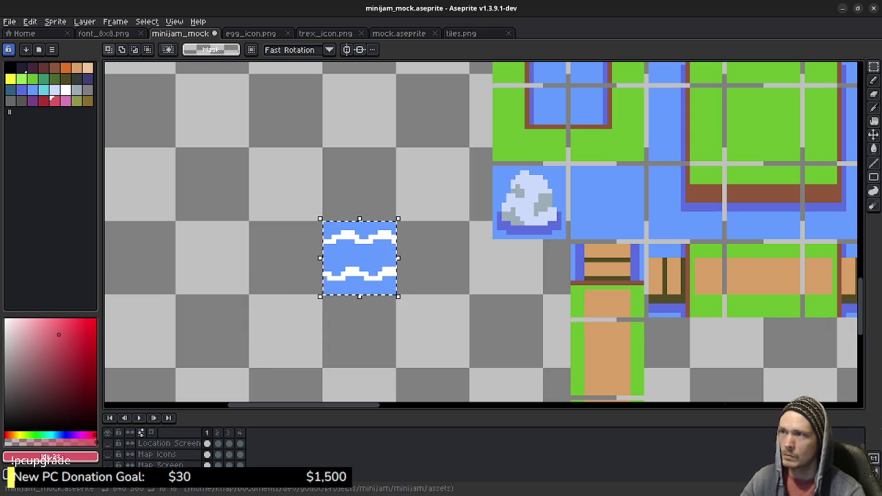
left_click(461, 33)
key("ctrl+v")
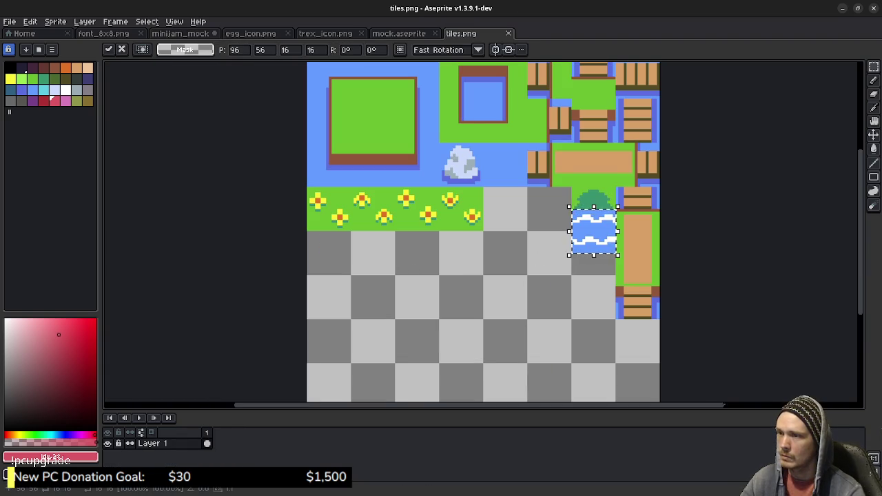
mouse_move(578, 241)
left_mouse_down()
mouse_move(410, 280)
mouse_move(317, 264)
left_mouse_up()
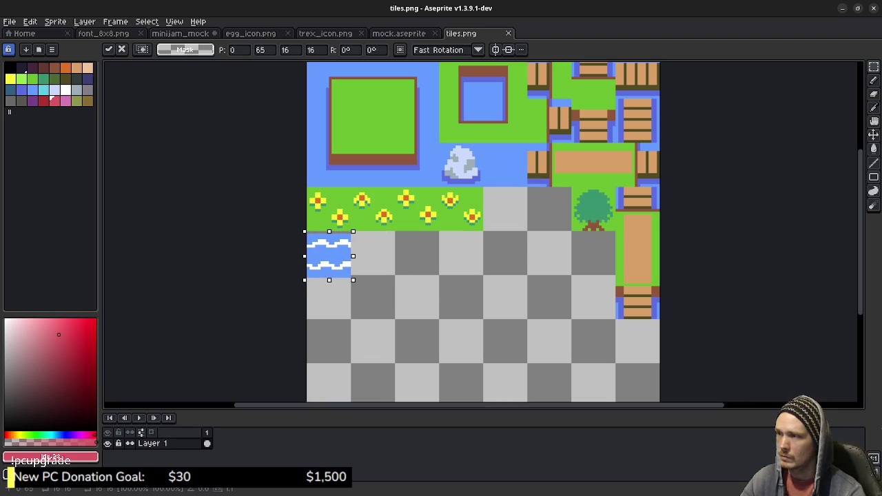
key("Left")
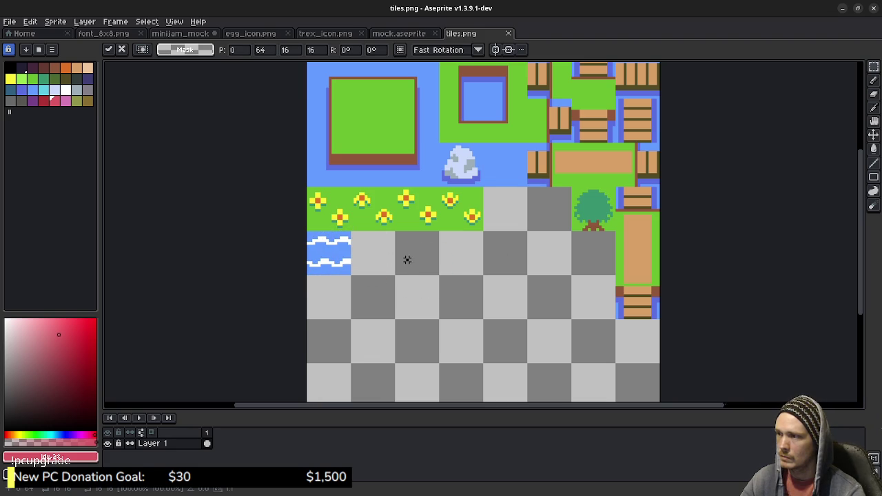
left_click(258, 69)
key("ctrl+tab")
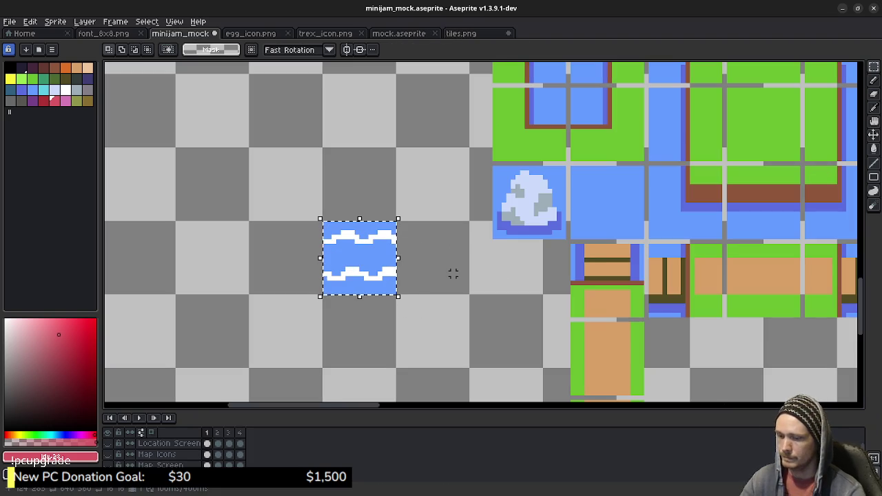
key("ctrl+v")
key("Left")
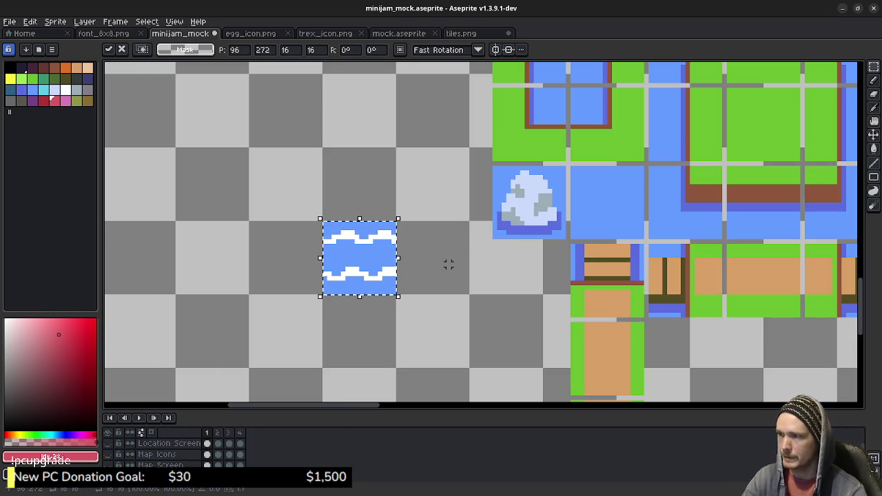
left_click(448, 265)
Step: Copy the frame-2 water tile into tiles.png beside the first water tile
key("Right")
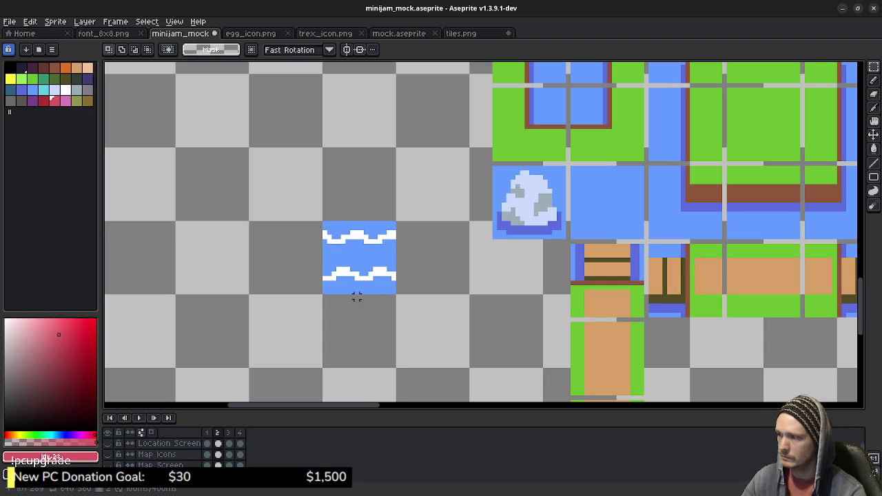
mouse_move(323, 224)
left_mouse_down()
mouse_move(348, 260)
mouse_move(397, 297)
left_mouse_up()
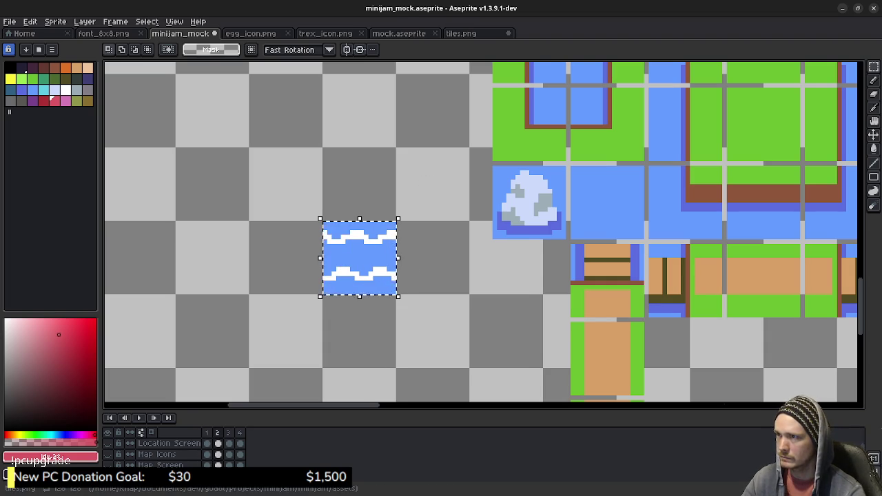
left_click(461, 33)
key("ctrl+v")
left_click_drag(586, 252, 364, 271)
key("Return")
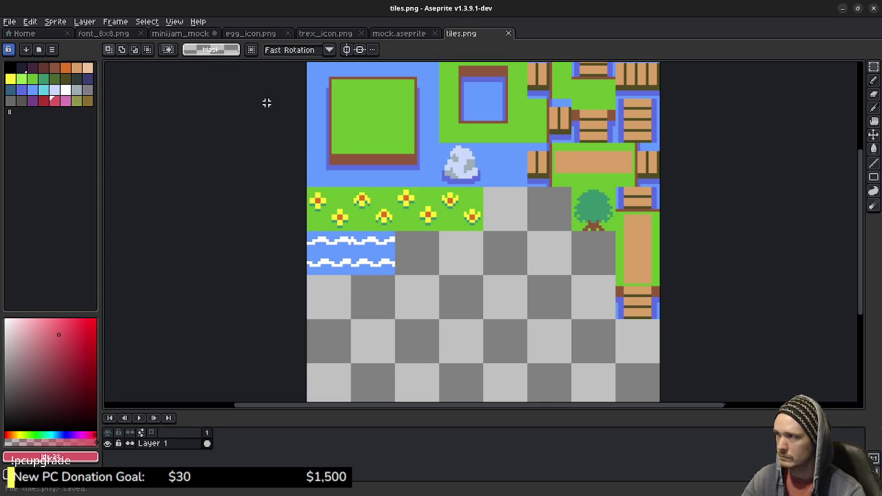
left_click(180, 33)
key("ctrl+v")
key("Return")
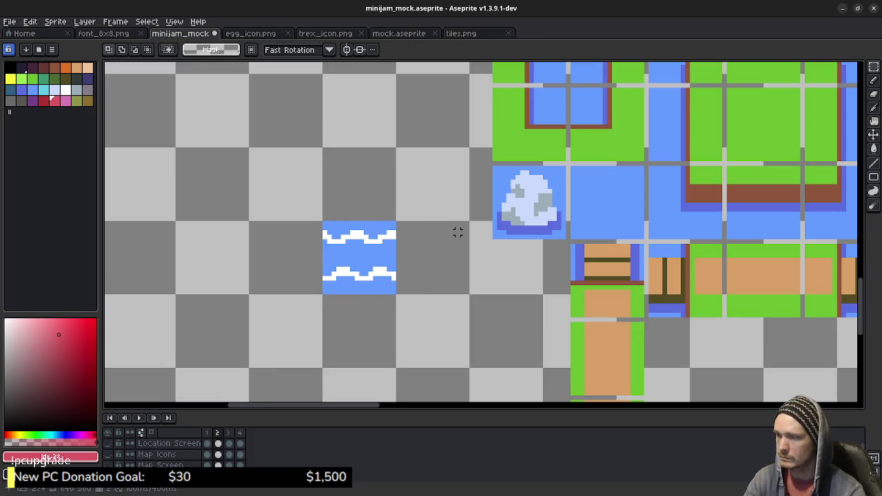
Step: Copy the frame-3 water tile into tiles.png after the second one
key("Right")
left_click_drag(323, 222, 398, 296)
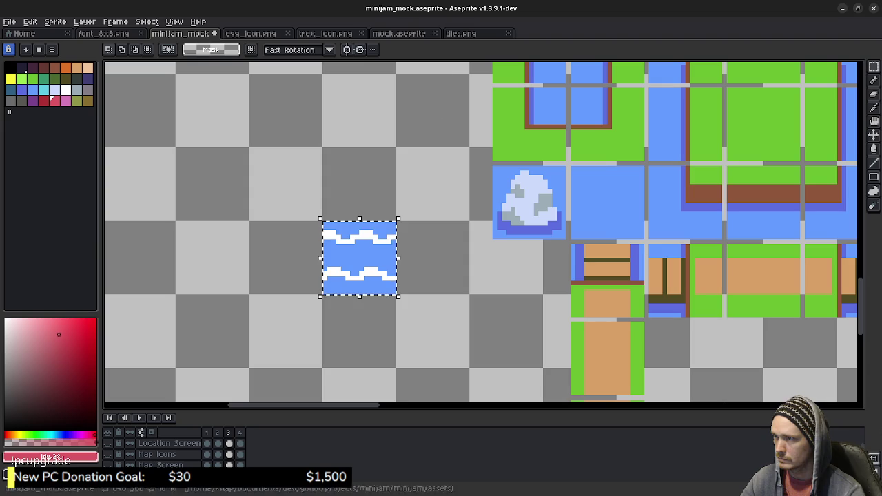
left_click(461, 33)
key("ctrl+v")
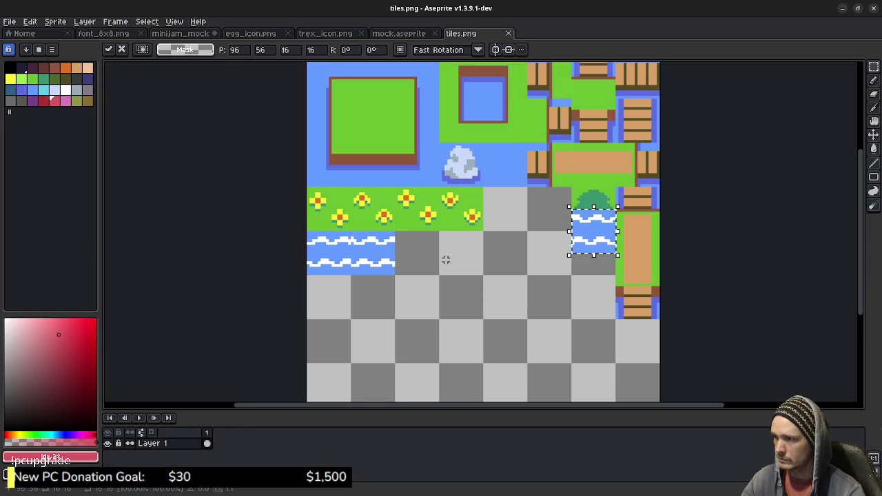
mouse_move(611, 249)
left_mouse_down()
mouse_move(438, 274)
mouse_move(400, 247)
left_mouse_up()
left_click(490, 252)
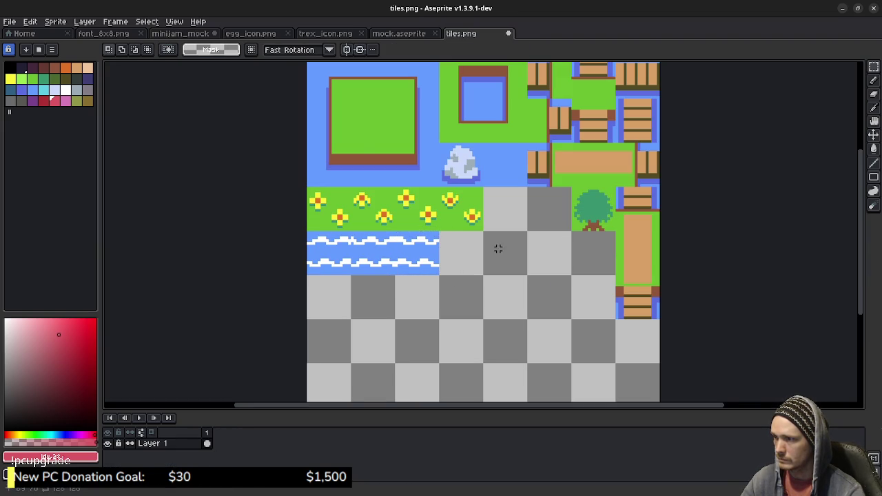
left_click(179, 33)
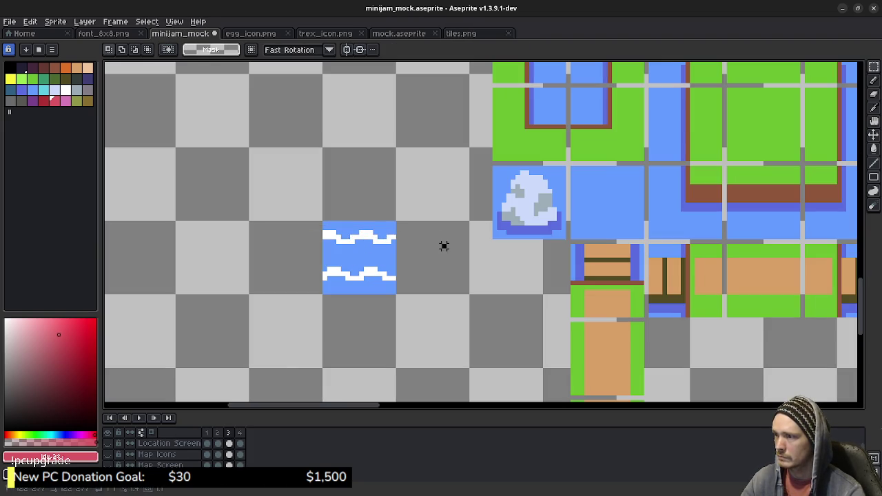
Step: Add the frame-4 water tile at the end of the row and save tiles.png
key("Right")
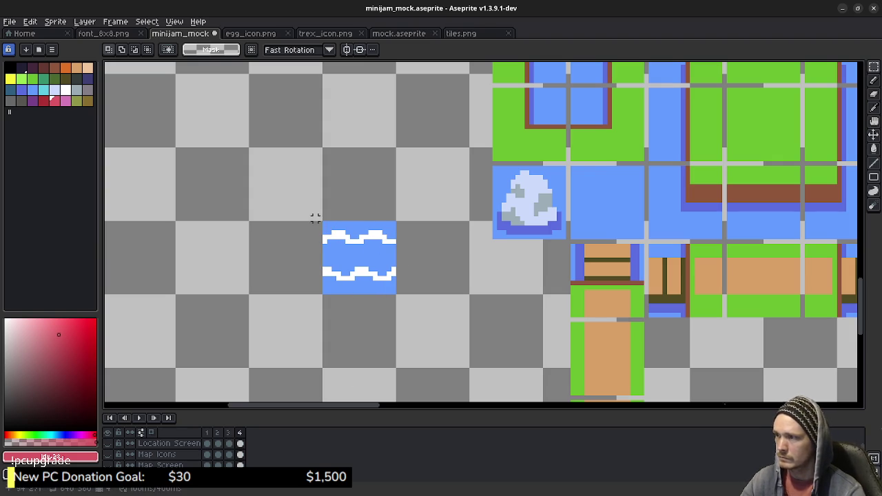
mouse_move(322, 221)
left_mouse_down()
mouse_move(387, 297)
mouse_move(398, 298)
left_mouse_up()
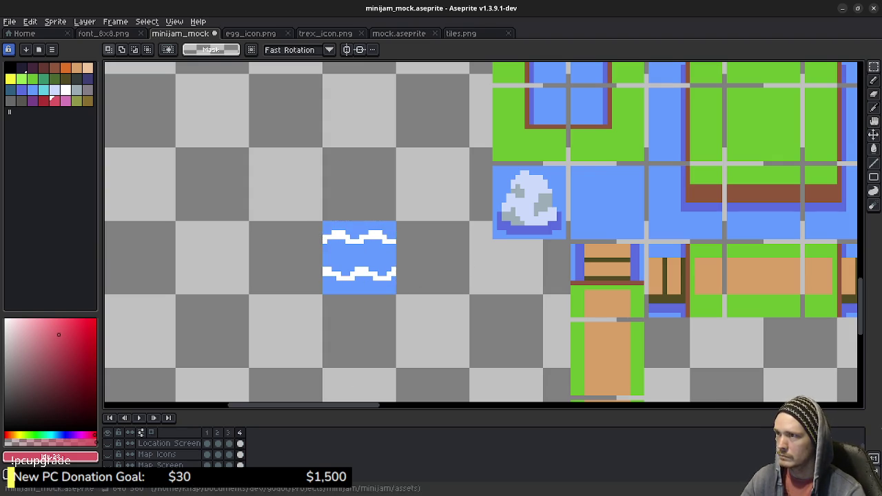
left_click(461, 33)
key("ctrl+v")
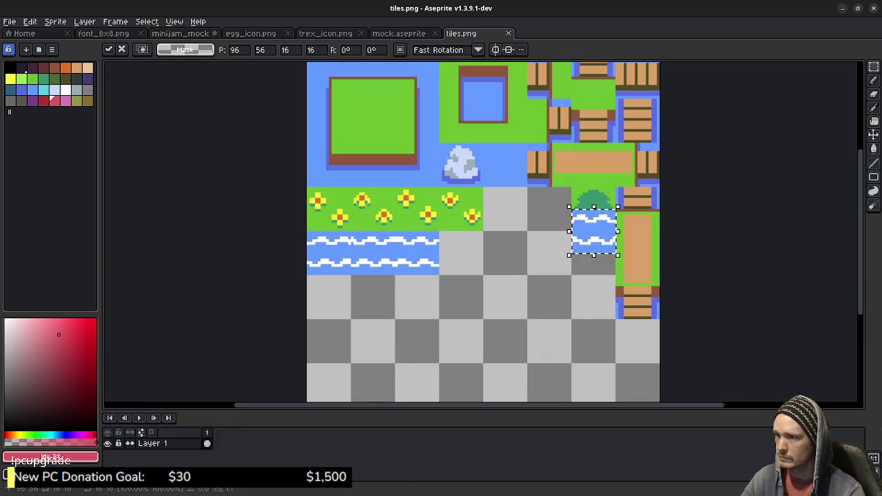
left_click_drag(595, 231, 473, 252)
key("Left")
key("Left")
key("Left")
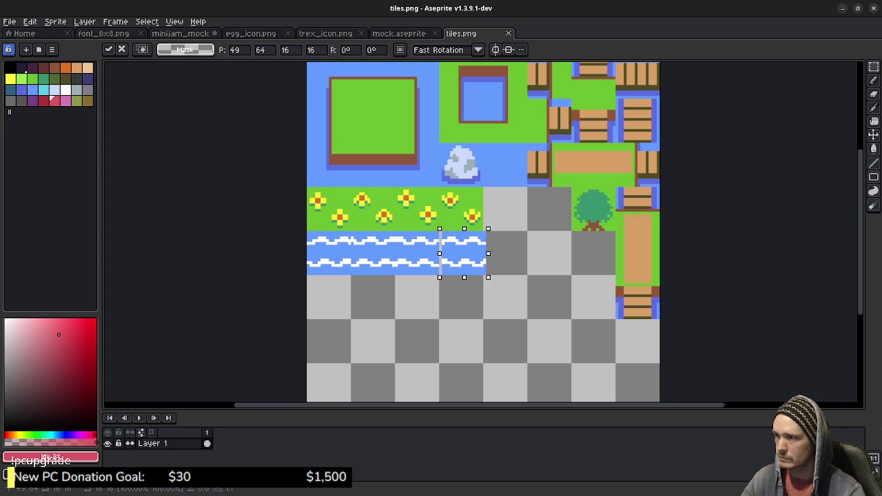
left_click(522, 259)
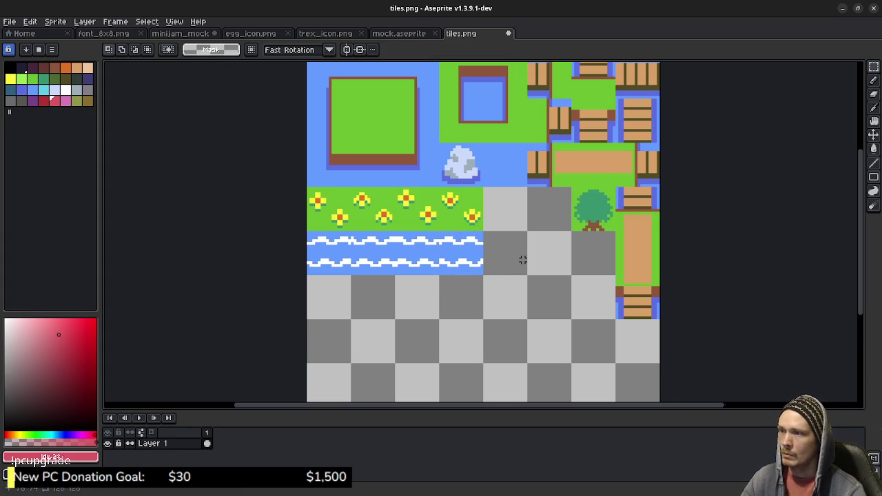
key("ctrl+s")
scroll(522, 260, "down", 1)
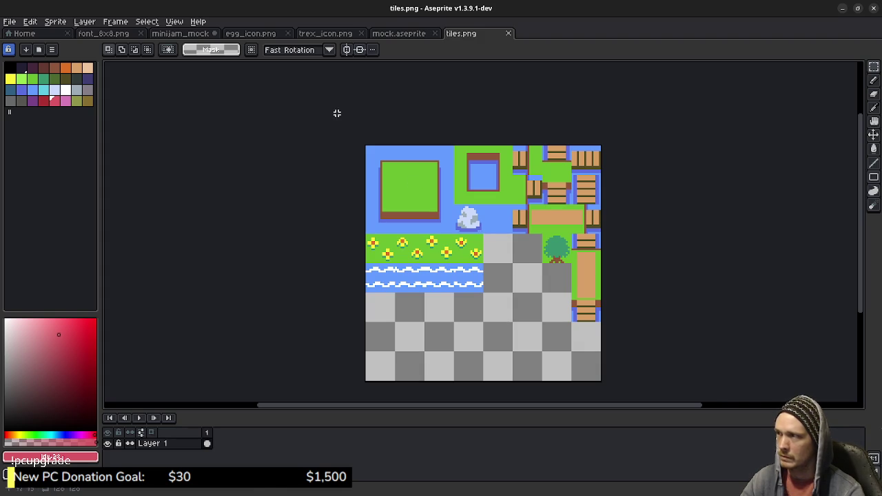
key("ctrl+Tab")
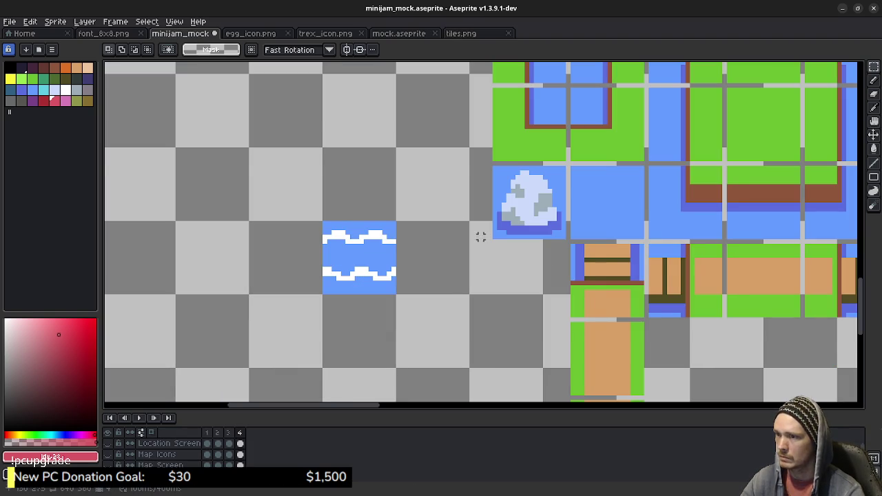
scroll(478, 237, "down", 6)
left_click_drag(478, 236, 466, 243)
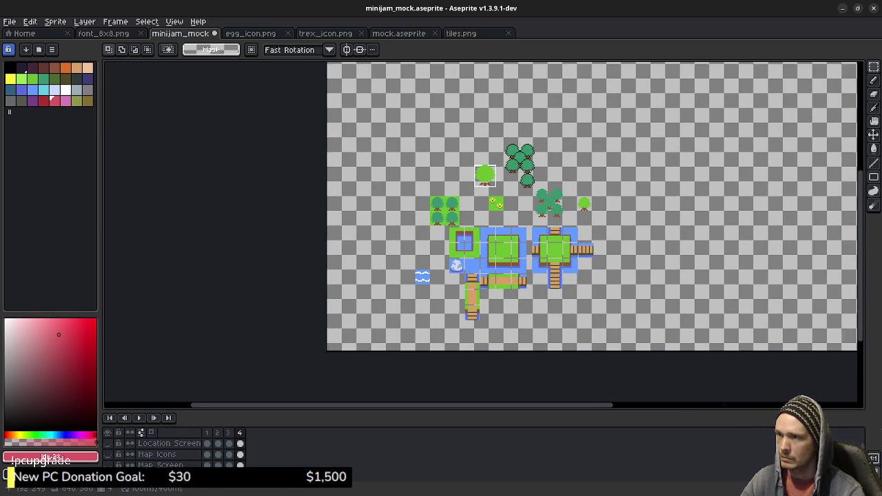
scroll(482, 249, "up", 2)
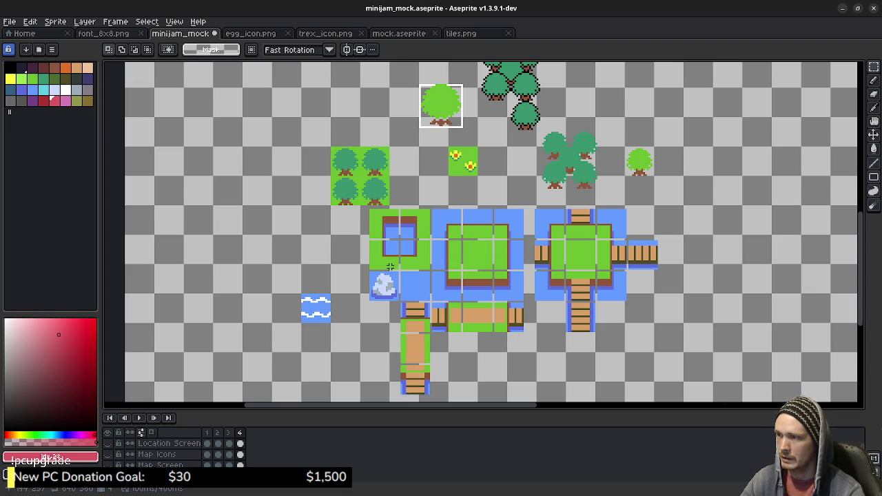
key("ctrl+Tab")
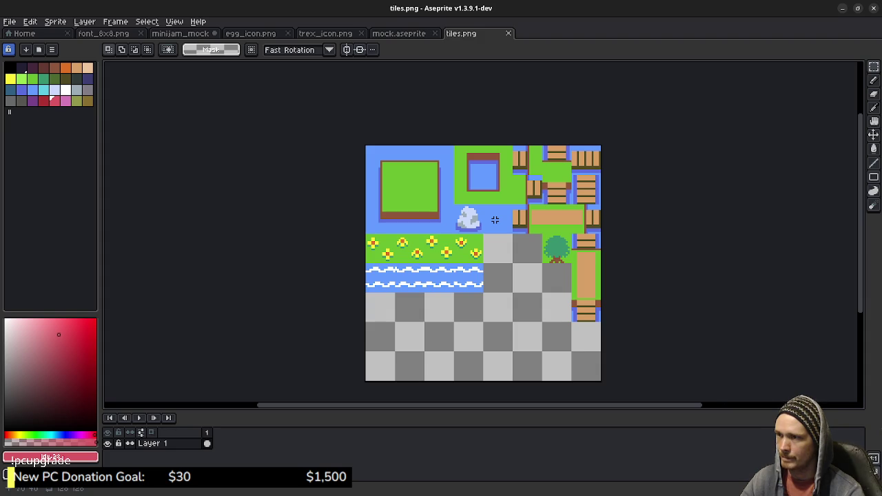
key("ctrl+Tab")
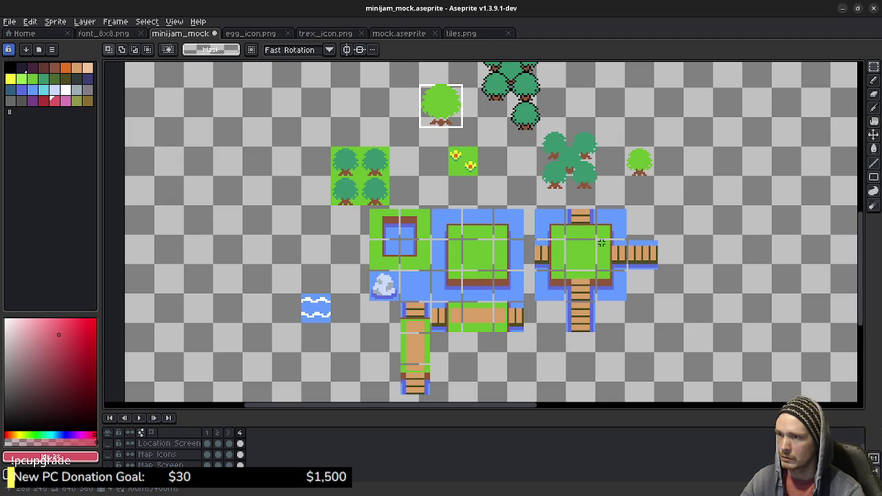
key("ctrl+Tab")
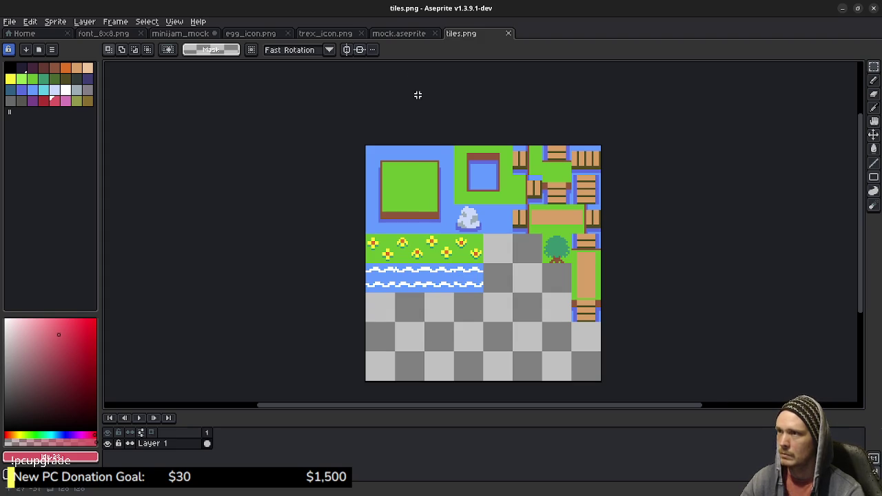
Step: In minijam_mock, enlarge the layer list and make the Base and Background layers visible
left_click(180, 34)
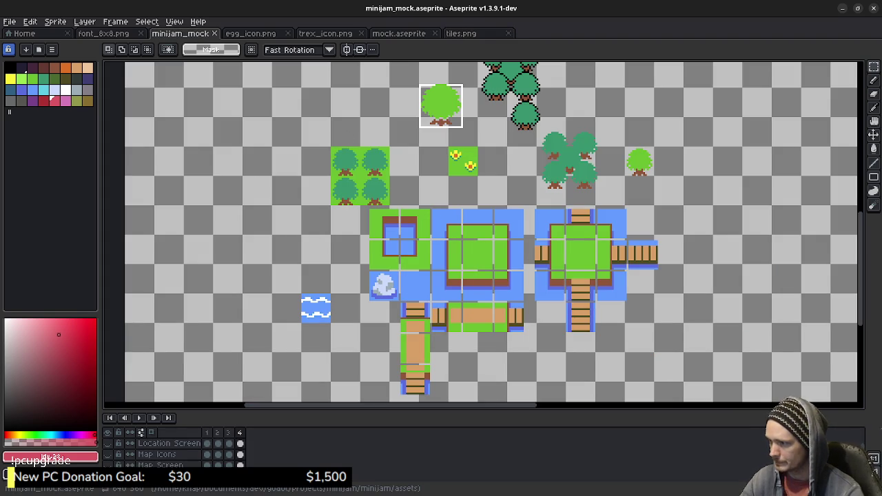
mouse_move(172, 410)
left_mouse_down()
mouse_move(172, 307)
mouse_move(172, 318)
left_mouse_up()
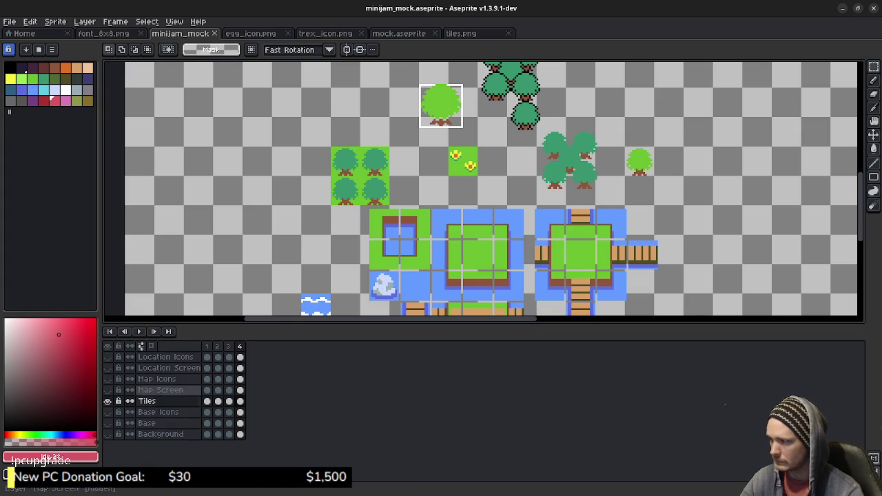
left_click(107, 423)
left_click(107, 434)
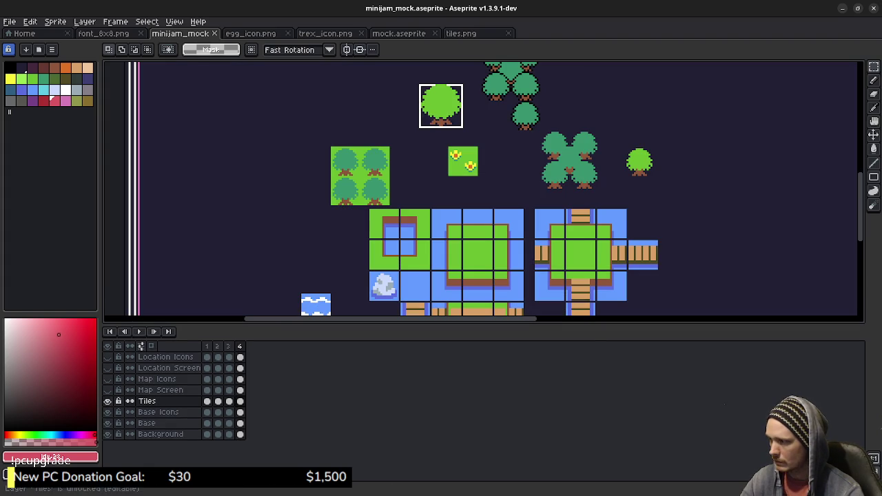
Step: Frame the Egg Shop, Dino Shop and Bank icons and hide the Background layer
scroll(529, 200, "down", 2)
mouse_move(529, 201)
left_mouse_down()
mouse_move(467, 242)
mouse_move(437, 146)
left_mouse_up()
left_click_drag(482, 117, 484, 216)
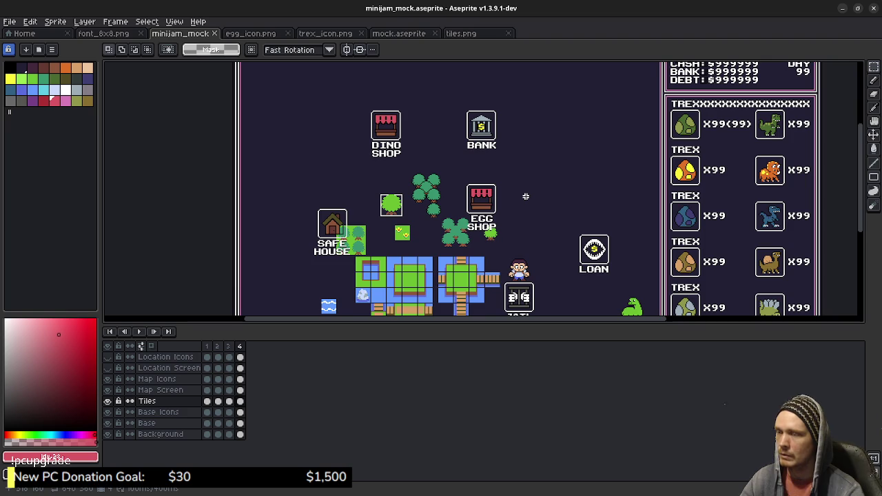
scroll(512, 211, "up", 2)
left_click_drag(504, 203, 513, 222)
left_click_drag(455, 106, 530, 232)
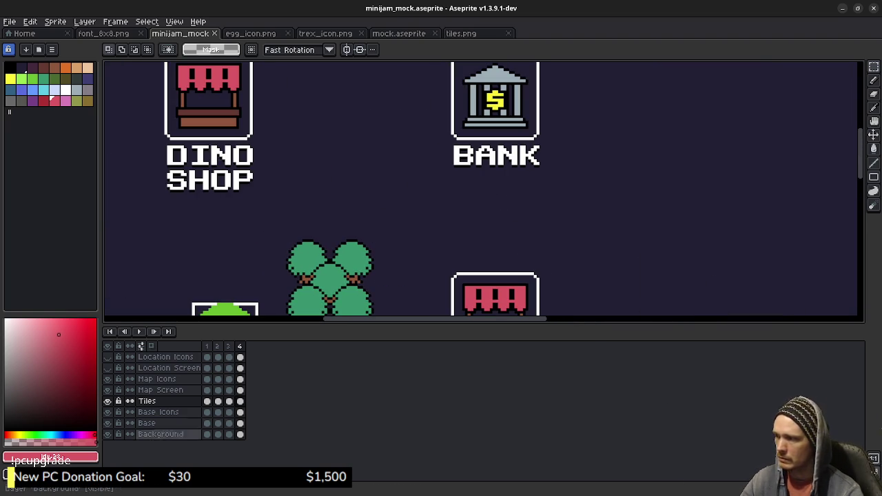
left_click(107, 435)
left_click_drag(481, 191, 379, 181)
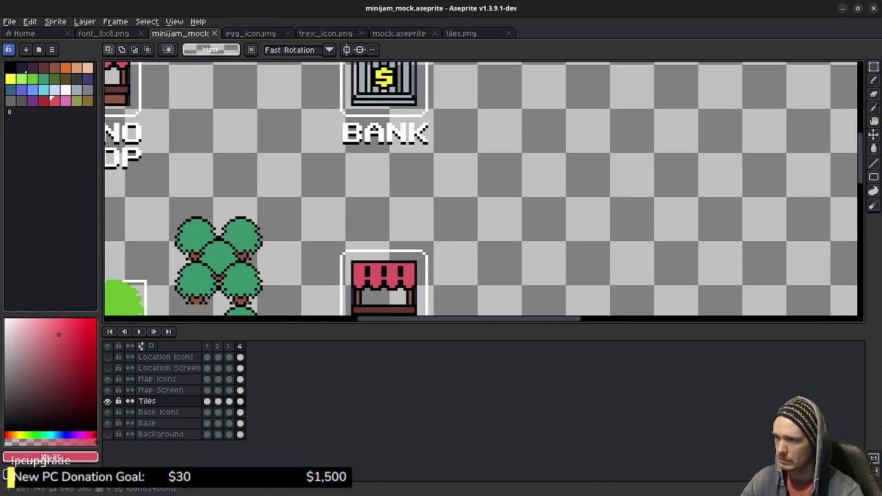
Step: With the white pencil, start drawing the exclamation mark's body pixel by pixel
left_click(66, 89)
key("b")
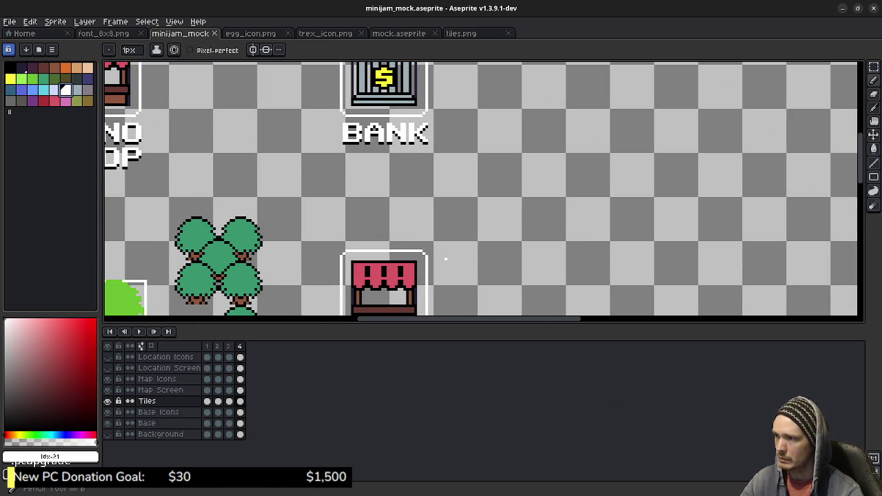
scroll(458, 222, "up", 2)
scroll(459, 222, "up", 2)
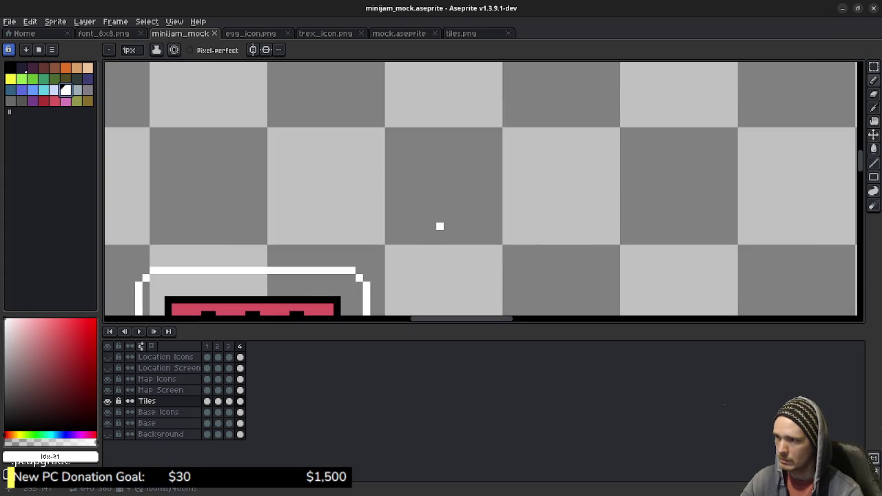
scroll(440, 226, "up", 1)
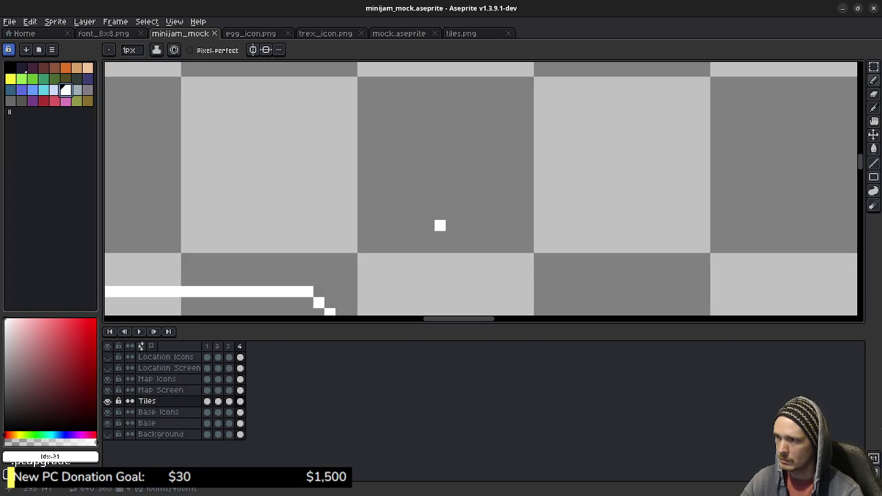
mouse_move(439, 225)
left_mouse_down()
mouse_move(439, 214)
mouse_move(450, 214)
mouse_move(440, 237)
mouse_move(451, 236)
mouse_move(429, 214)
mouse_move(440, 204)
mouse_move(462, 214)
mouse_move(462, 225)
mouse_move(440, 192)
mouse_move(440, 181)
mouse_move(451, 182)
mouse_move(429, 171)
mouse_move(462, 181)
mouse_move(440, 159)
mouse_move(462, 160)
mouse_move(473, 138)
left_mouse_up()
key("ctrl+z")
key("ctrl+z")
left_click(462, 171)
left_click(429, 149)
mouse_move(418, 126)
left_mouse_down()
mouse_move(473, 126)
mouse_move(440, 115)
mouse_move(462, 115)
mouse_move(462, 104)
left_mouse_up()
Step: Add the upper rows, widen the sides and round out the top of the white mark
left_click(440, 104)
left_click(439, 93)
left_click(451, 93)
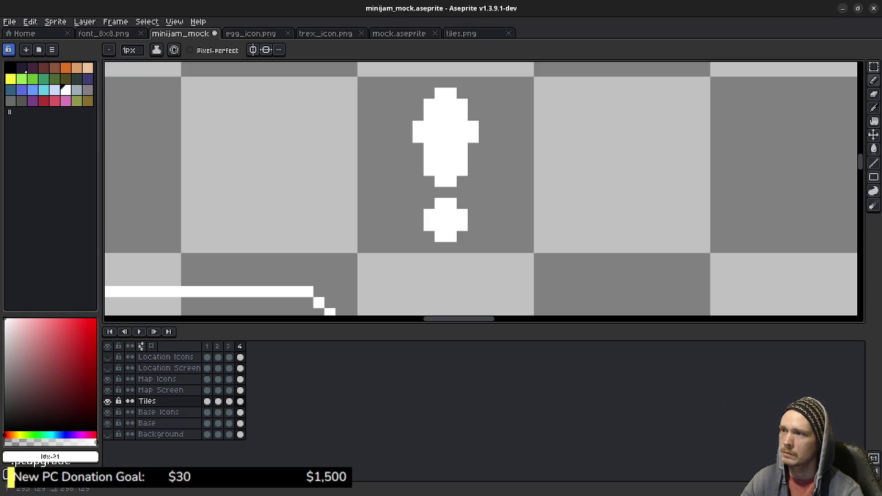
left_click(417, 115)
left_click(473, 115)
left_click(417, 104)
left_click(473, 104)
left_click(462, 93)
left_click(429, 93)
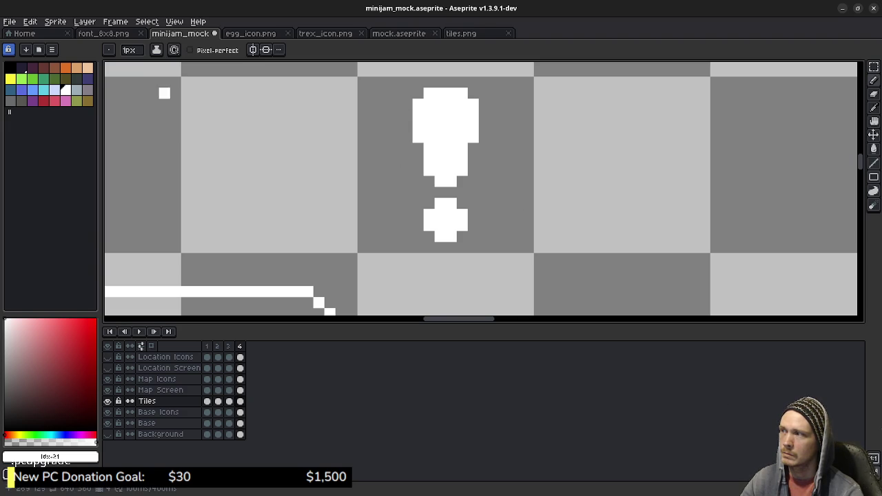
Step: Outline the exclamation mark in black along its edges and top
left_click(10, 67)
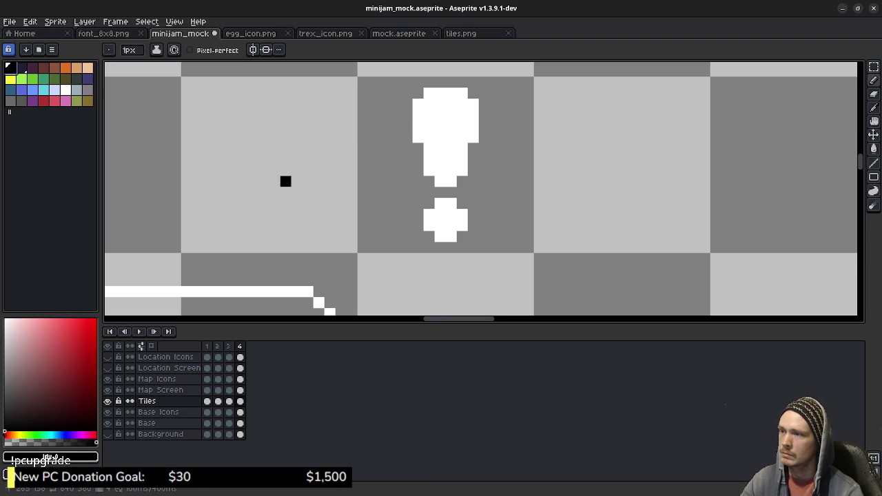
left_click(429, 203)
mouse_move(472, 214)
left_mouse_down()
mouse_move(473, 224)
mouse_move(440, 247)
mouse_move(418, 226)
left_mouse_up()
left_click_drag(418, 159, 418, 148)
left_click_drag(407, 115, 406, 105)
right_click(428, 93)
left_click(429, 82)
mouse_move(462, 82)
left_mouse_down()
mouse_move(484, 115)
mouse_move(484, 148)
mouse_move(473, 182)
mouse_move(462, 181)
left_mouse_up()
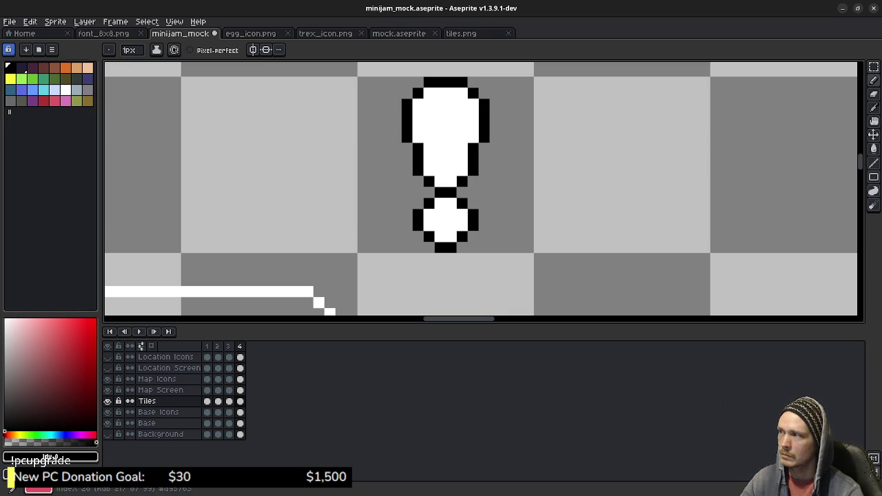
Step: Fill the mark's upper body pink with the Paint Bucket
left_click(54, 100)
key("g")
left_click(441, 151)
Step: Fill the dot pink, then recolour the mark's body and dot yellow
left_click(440, 214)
scroll(441, 213, "down", 3)
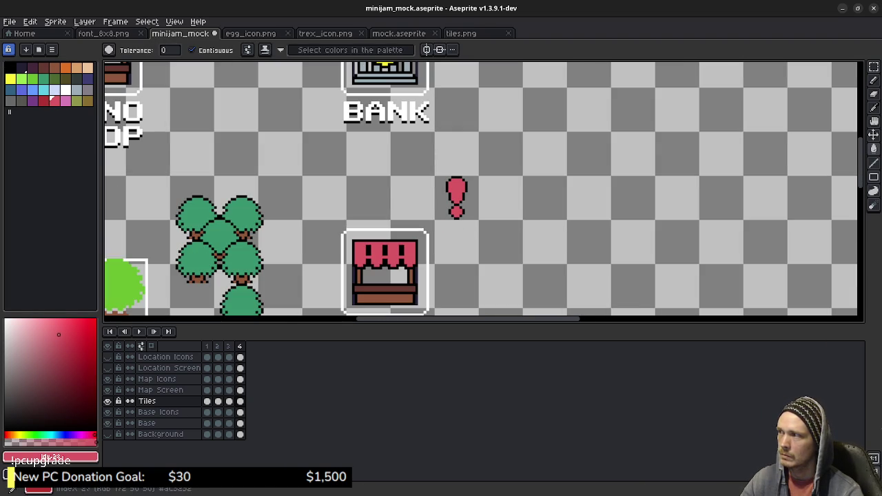
left_click(10, 78)
left_click(457, 186)
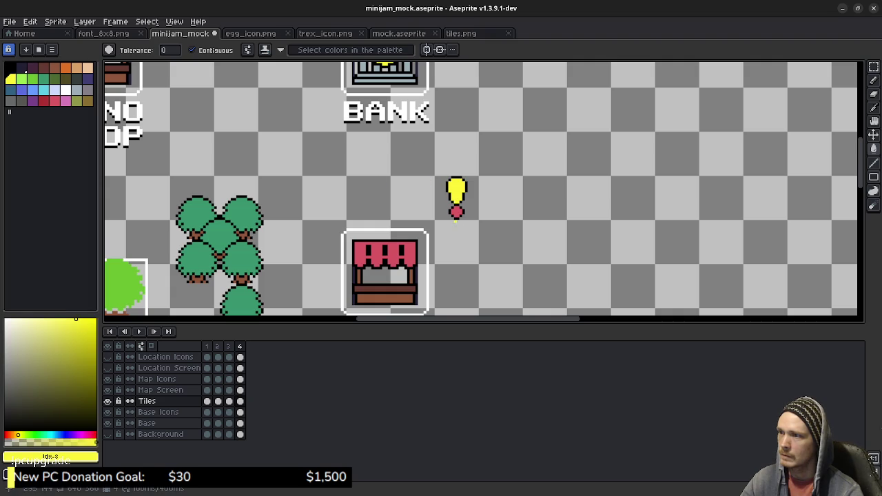
left_click(456, 212)
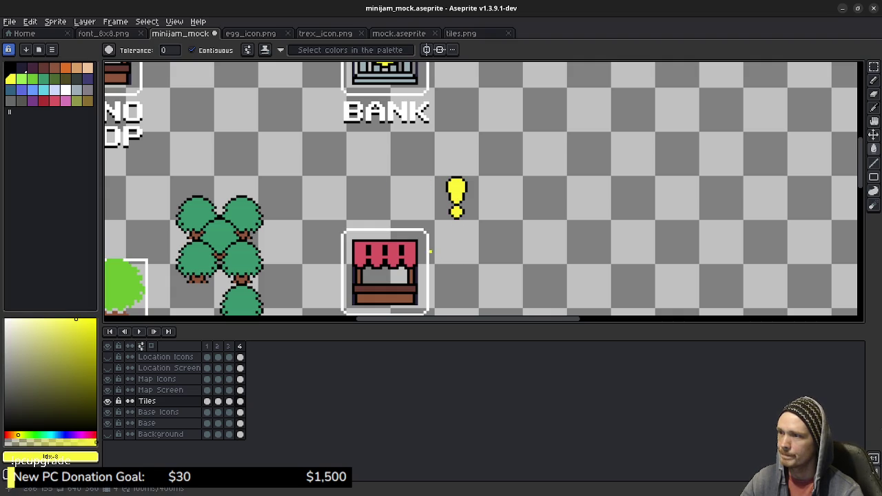
Step: Make a trial slightly rotated copy of the mark one tile right, then delete it
scroll(422, 251, "down", 3)
scroll(483, 207, "up", 2)
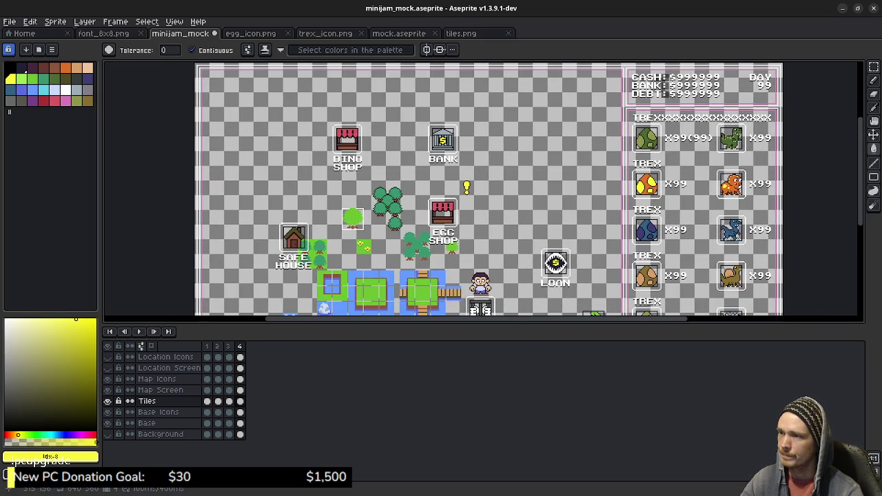
scroll(483, 207, "up", 4)
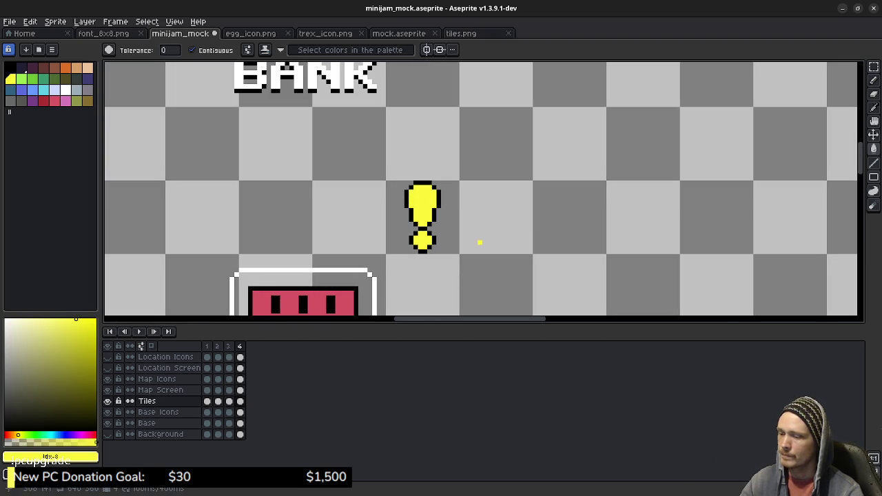
key("m")
left_click_drag(387, 182, 456, 252)
left_click_drag(434, 221, 508, 221)
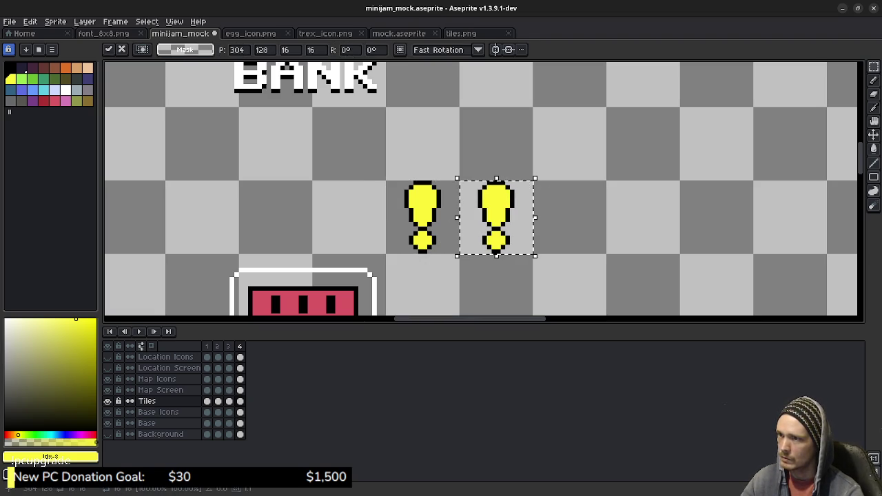
left_click_drag(544, 173, 519, 156)
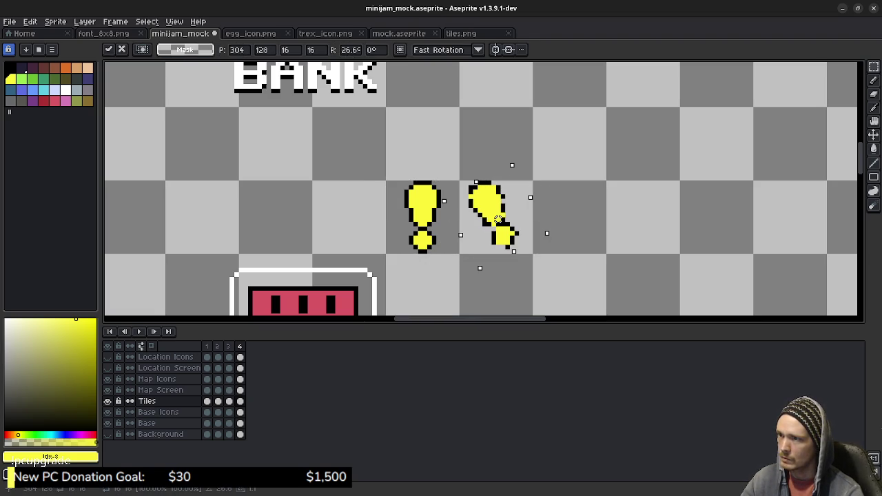
key("ctrl+z")
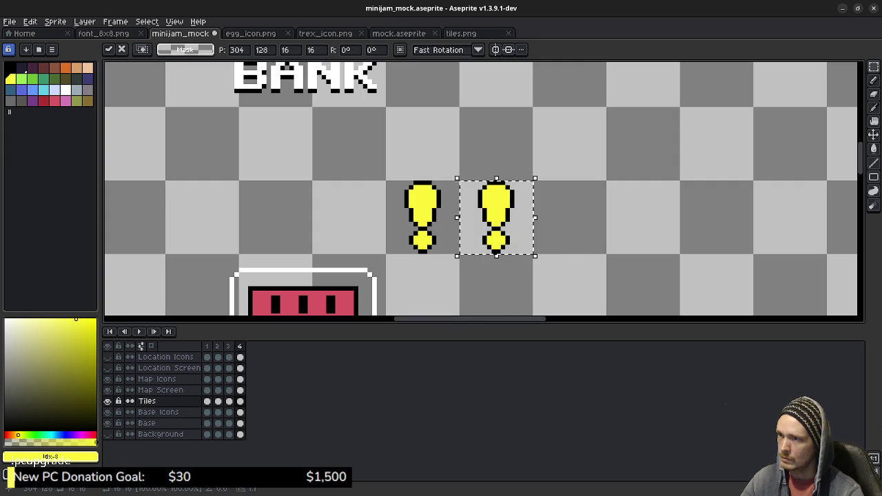
left_click_drag(545, 172, 548, 173)
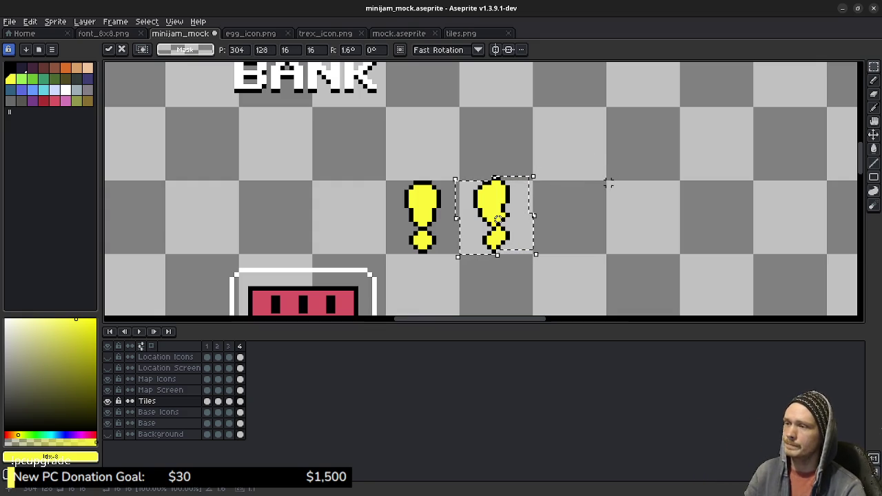
key("ctrl+d")
left_click_drag(457, 159, 536, 284)
key("Delete")
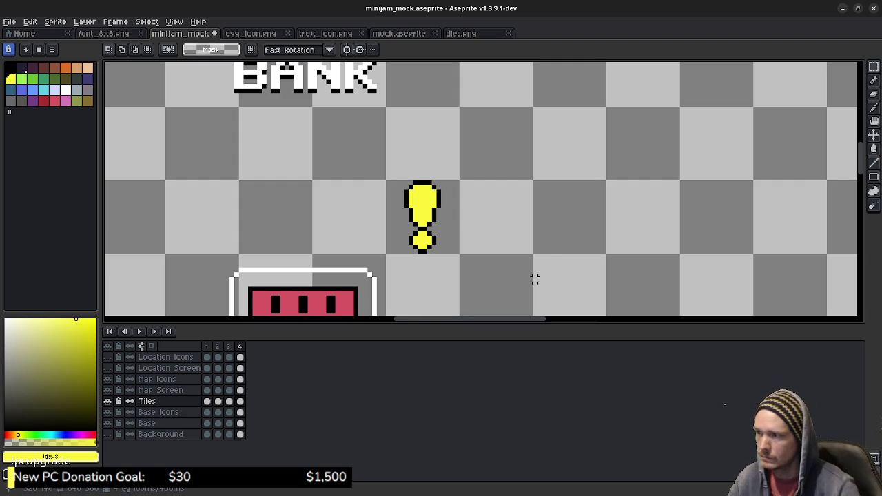
Step: Add black outline pixels and nudge the top of the mark down one pixel
scroll(536, 252, "up", 3)
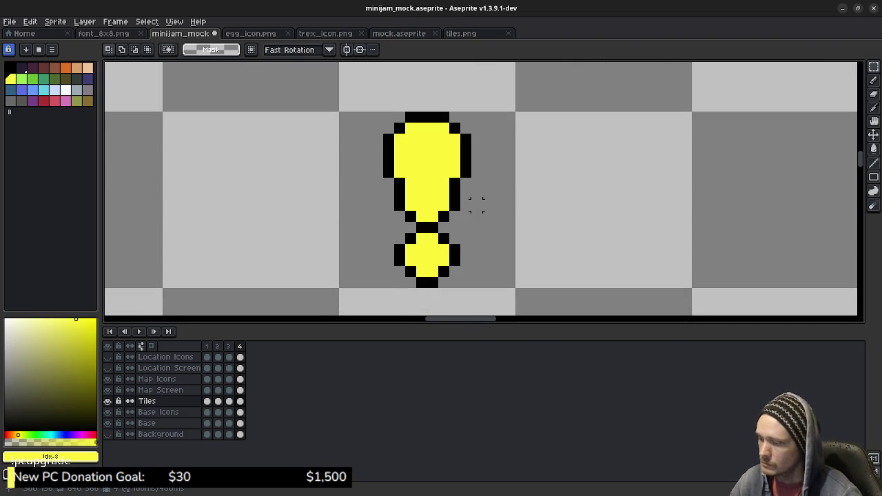
key("b")
left_click(455, 205, "alt")
left_click(444, 205)
left_click(477, 183)
key("b")
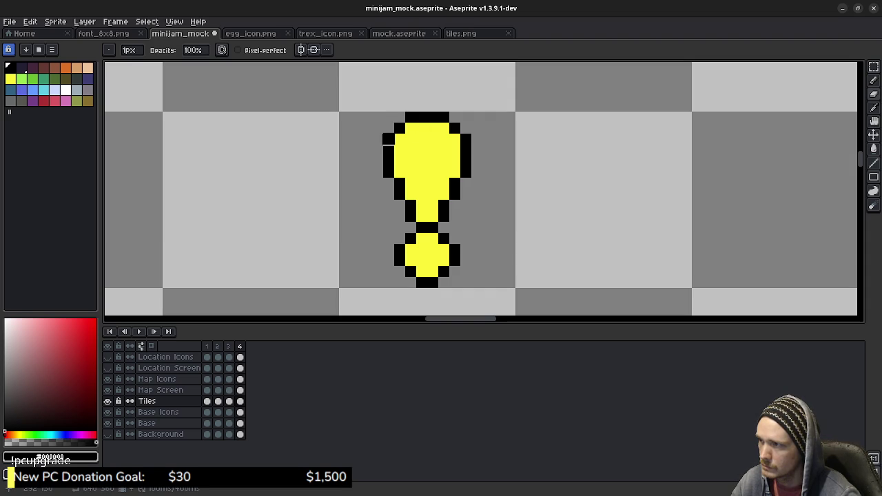
key("m")
left_click_drag(370, 99, 474, 157)
key("Down")
key("Down")
key("ctrl+d")
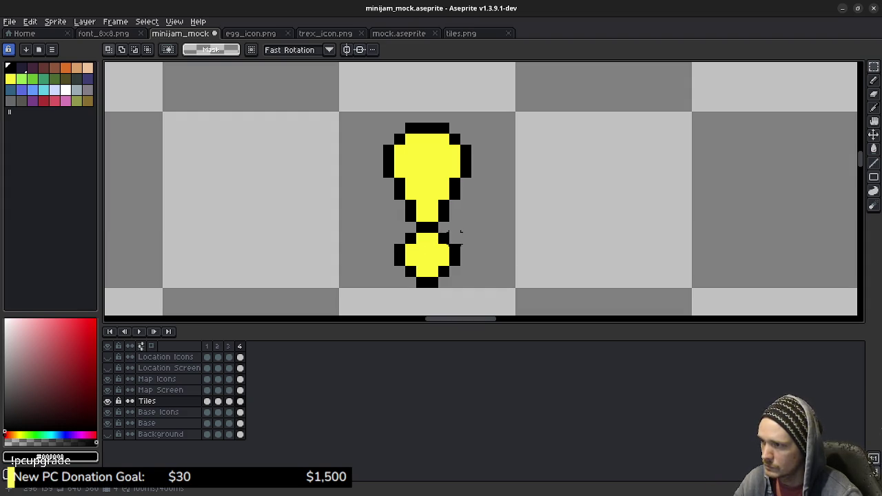
Step: Paint a black outline for a smaller dot below the stem
key("b")
left_click(444, 260)
left_click(443, 249)
left_click(421, 238)
left_click(433, 239)
left_click(410, 249)
left_click(410, 260)
left_click(422, 261)
left_click(422, 271)
left_click(433, 272)
left_click(433, 260)
Step: Repaint the centre of the new dot yellow
left_click(422, 249, "alt")
left_click(433, 249)
left_click(433, 260)
left_click(422, 260)
left_click(443, 238)
Step: Erase the excess and stray pixels around the dot's outline
key("e")
left_click(444, 238)
left_click(411, 238)
left_click(455, 250)
left_click(444, 272)
left_click(433, 282)
left_click(421, 283)
left_click(400, 261)
left_click(399, 250)
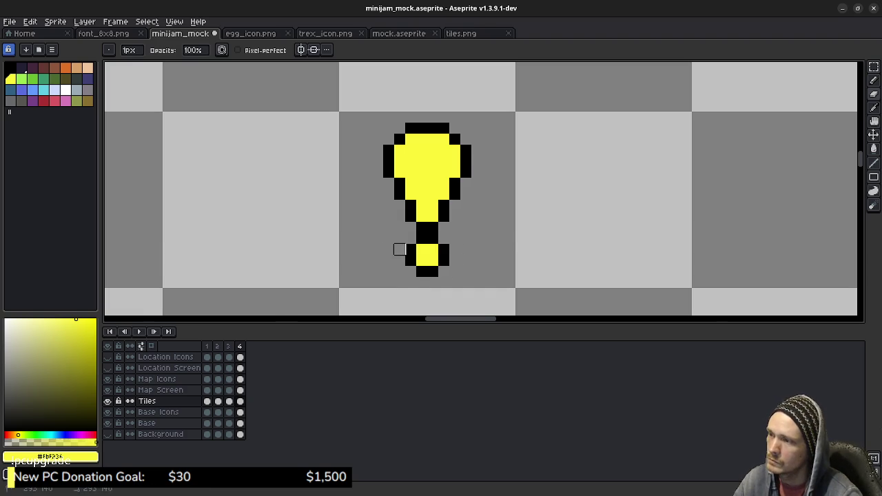
scroll(476, 248, "down", 3)
scroll(489, 255, "up", 3)
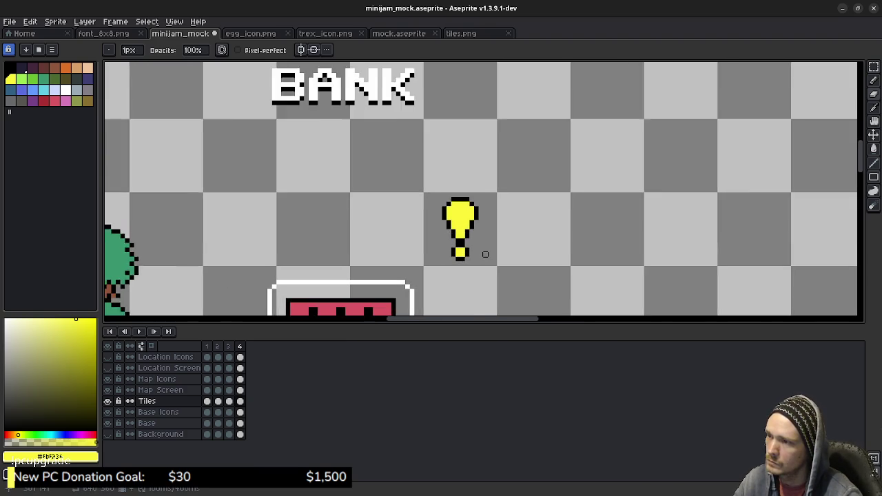
Step: Duplicate the upright exclamation mark one tile to the right
key("m")
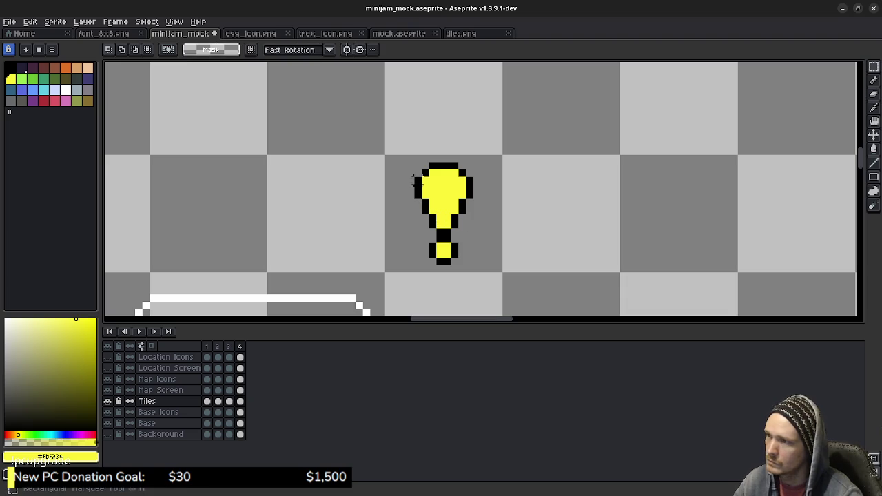
mouse_move(388, 159)
left_mouse_down()
mouse_move(466, 249)
mouse_move(505, 274)
left_mouse_up()
left_click_drag(444, 213, 561, 214)
left_click_drag(627, 155, 625, 153)
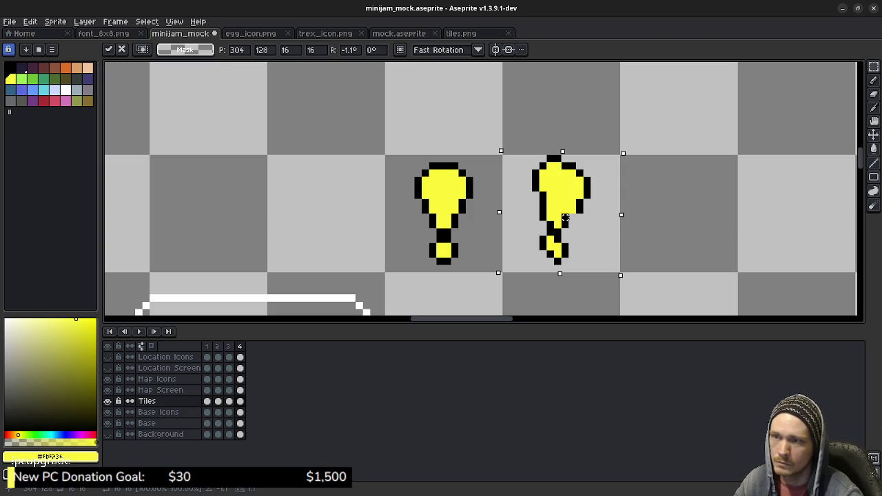
key("ctrl+z")
key("ctrl+y")
key("ctrl+z")
left_click_drag(626, 155, 631, 135)
key("Escape")
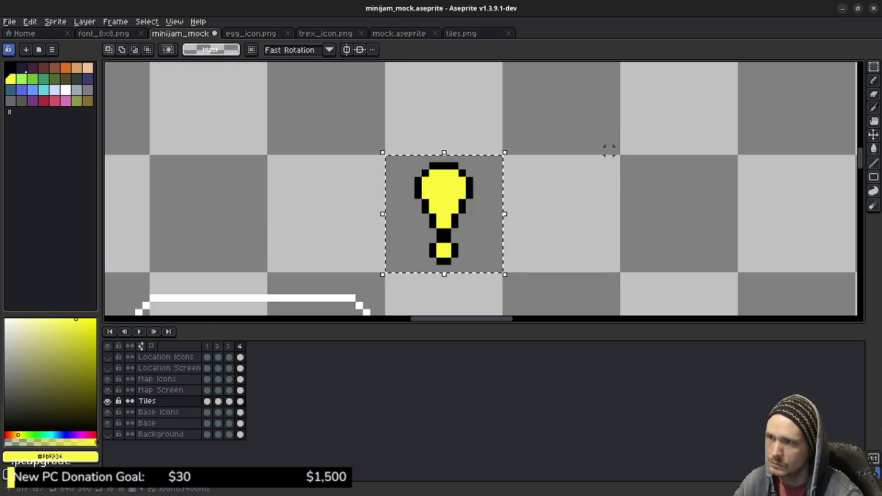
key("ctrl+v")
Step: Nudge the copy beside the original, tilt it to a slight lean, and commit it
key("Left")
key("Left")
key("Left")
key("Up")
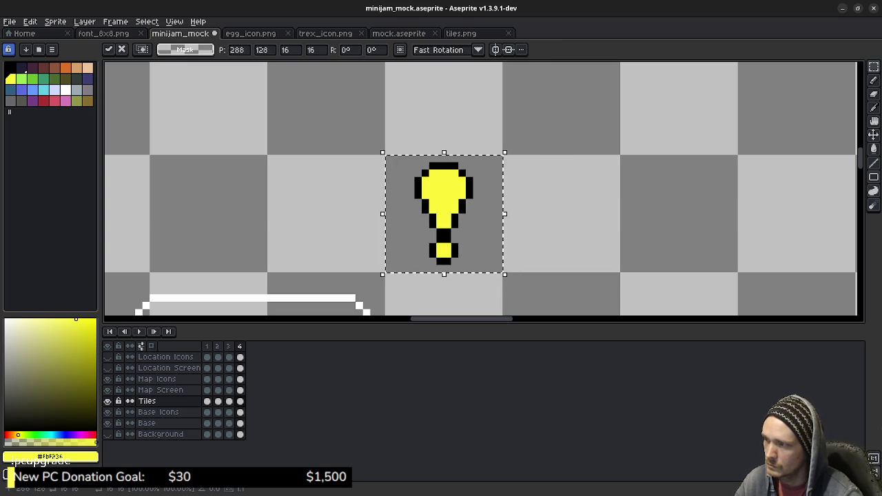
key("Right")
key("Right")
key("Right")
key("Right")
key("Right")
key("Right")
key("Left")
key("Left")
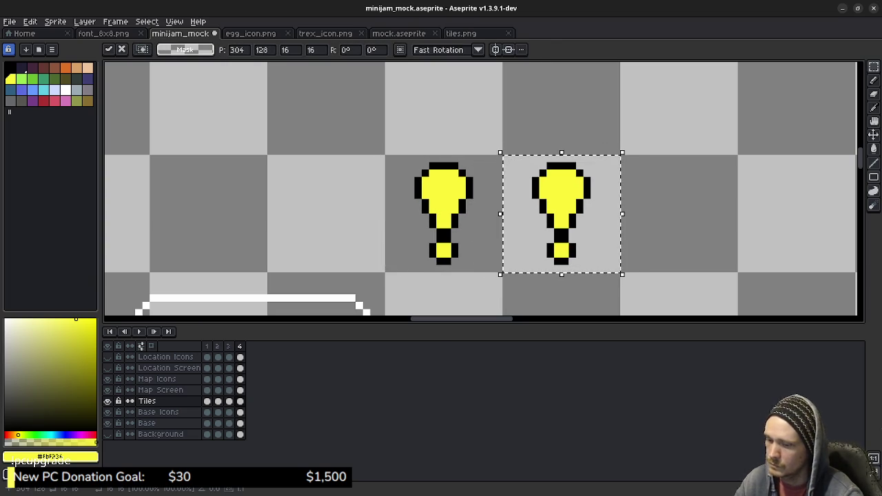
left_click_drag(628, 147, 625, 152)
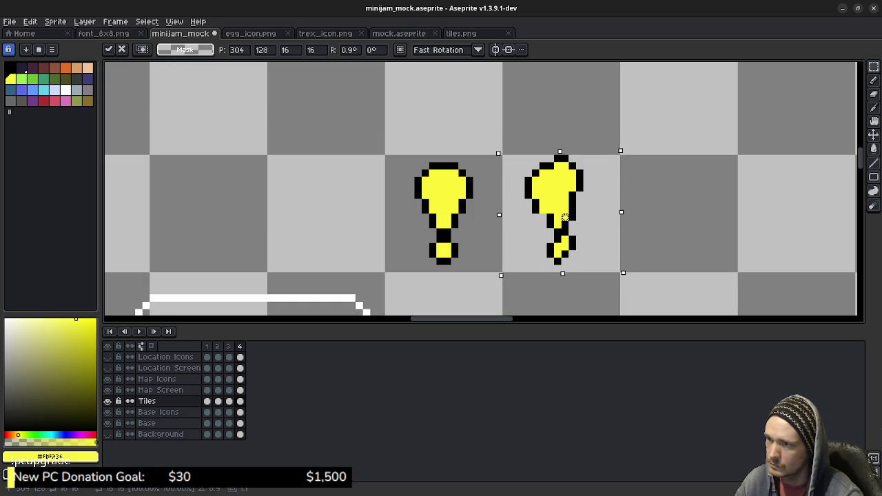
left_click_drag(624, 152, 627, 149)
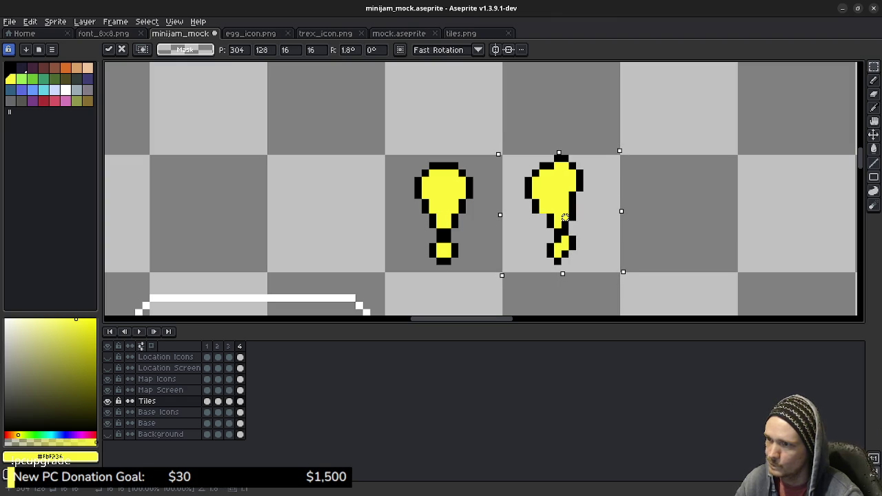
left_click_drag(627, 148, 626, 150)
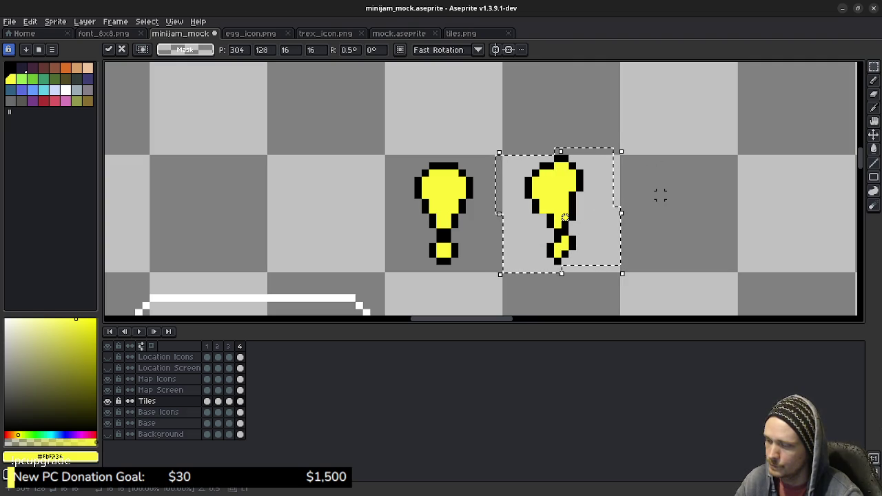
left_click(653, 196)
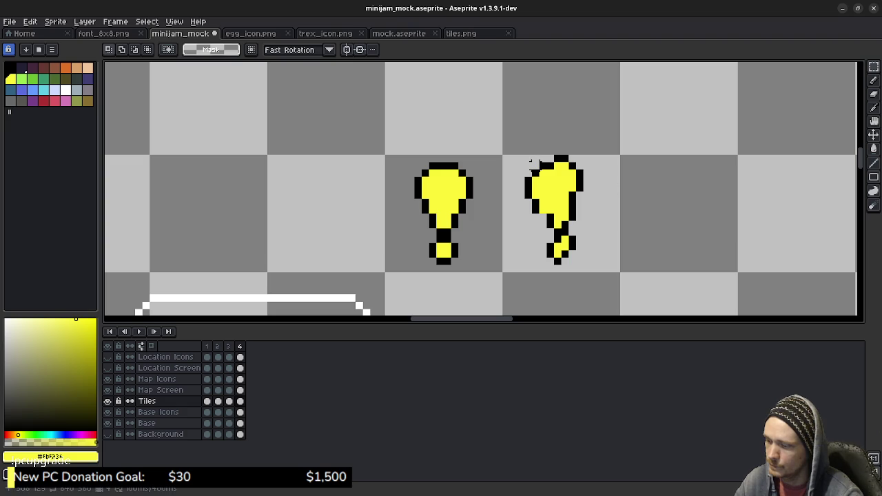
Step: Place a mirrored copy of the leaning mark one tile further right
left_click_drag(504, 157, 620, 273)
key("ctrl+t")
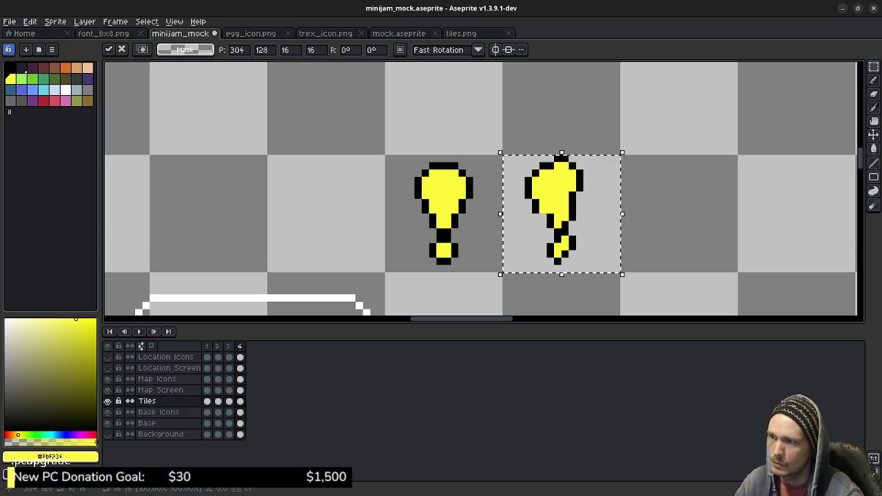
left_click_drag(500, 214, 736, 214)
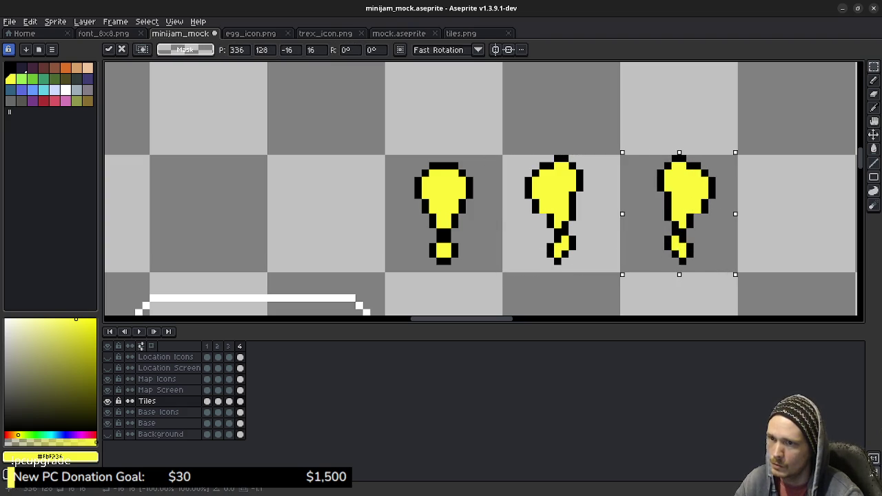
key("ctrl+d")
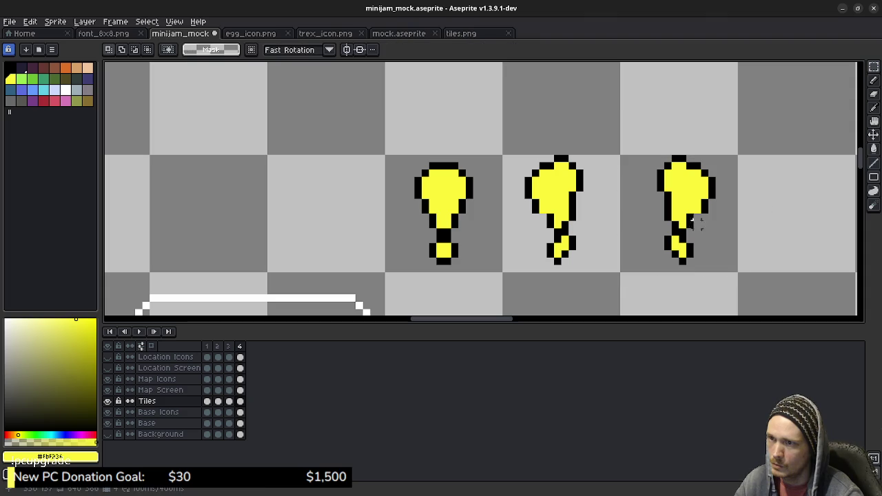
Step: Pick black from the outline, then copy all three poses into the other frames and deselect
key("b")
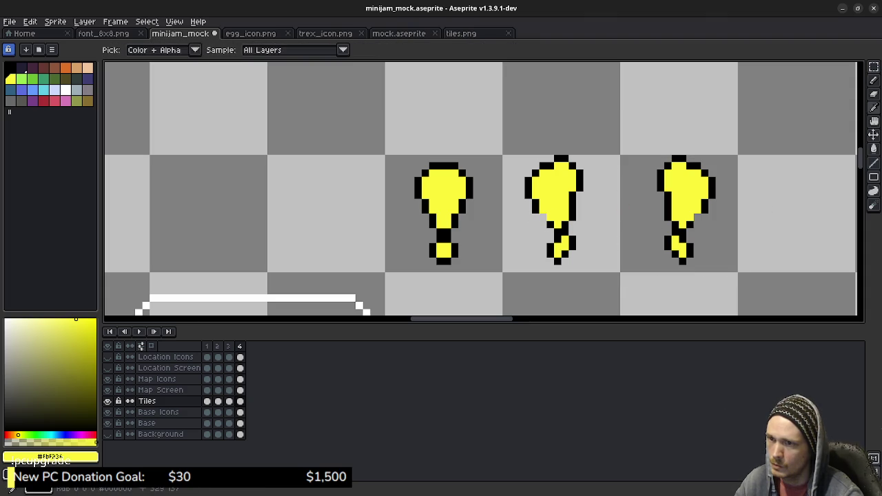
left_click(576, 207, "alt")
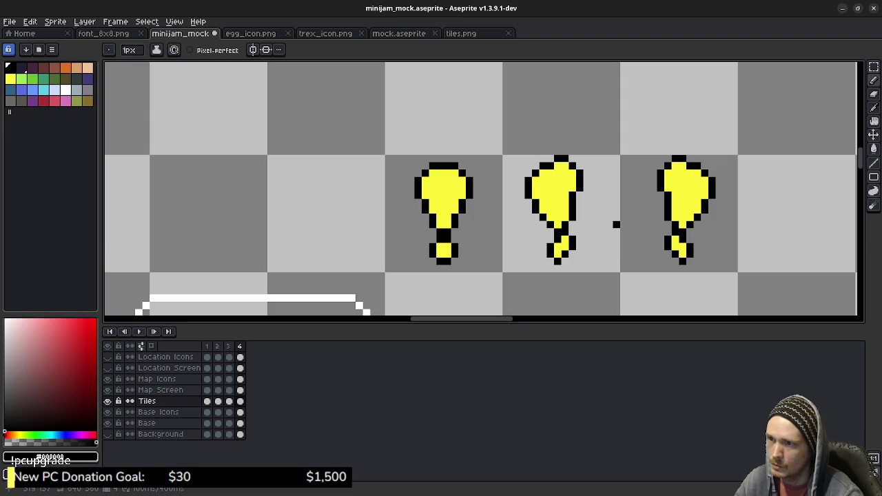
key("m")
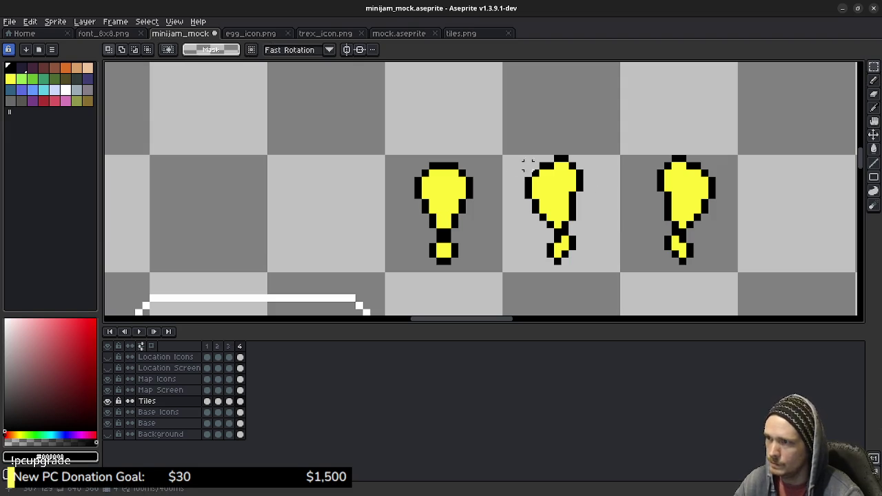
left_click_drag(505, 158, 617, 271)
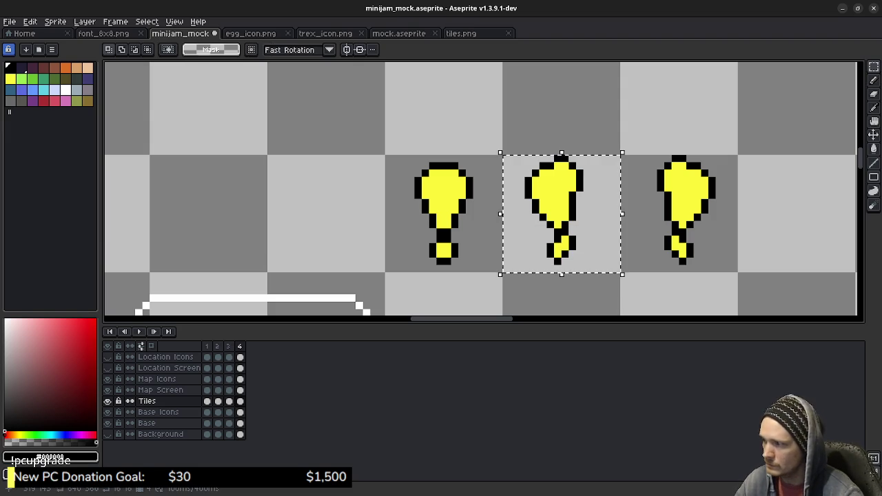
key("ctrl+d")
key("u")
mouse_move(388, 160)
left_mouse_down()
mouse_move(591, 239)
mouse_move(711, 276)
mouse_move(737, 271)
left_mouse_up()
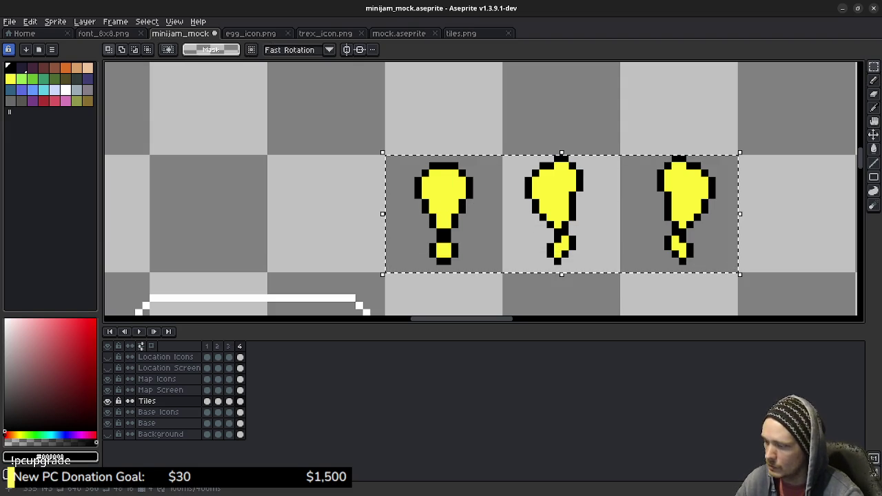
key("Delete")
key("Return")
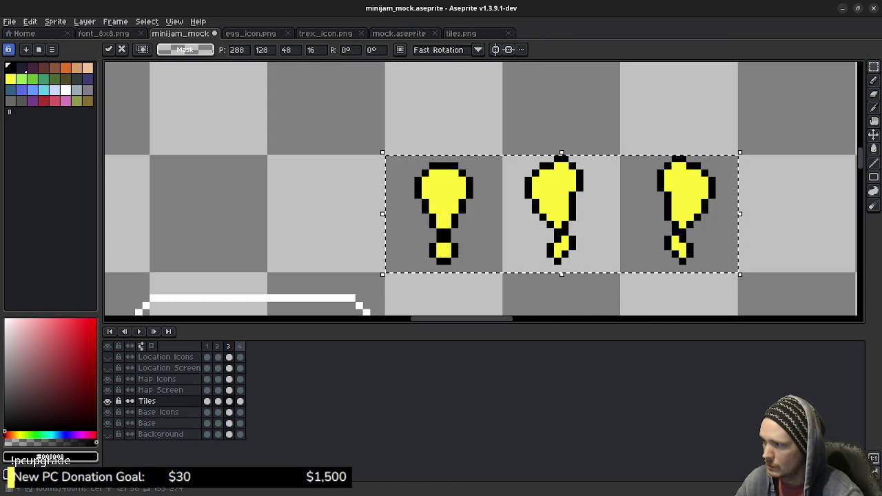
left_click(454, 120)
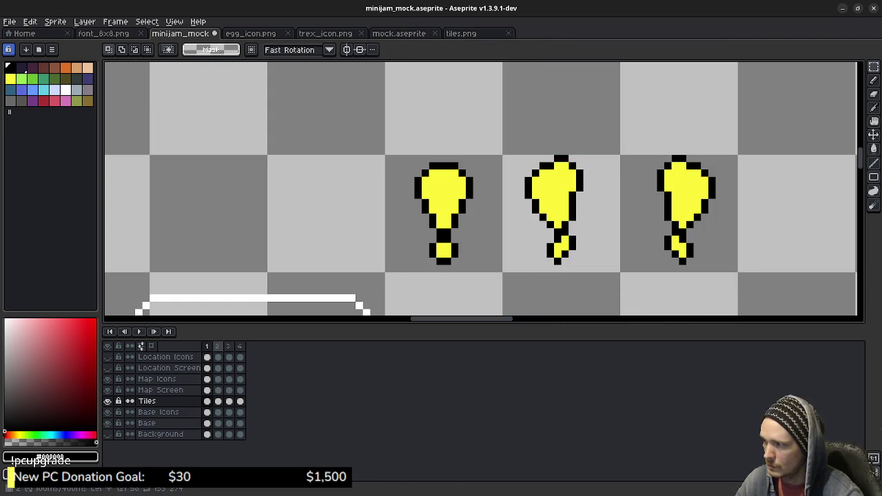
Step: In frame 2, keep only the leaning pose, moved into the left tile
key("Right")
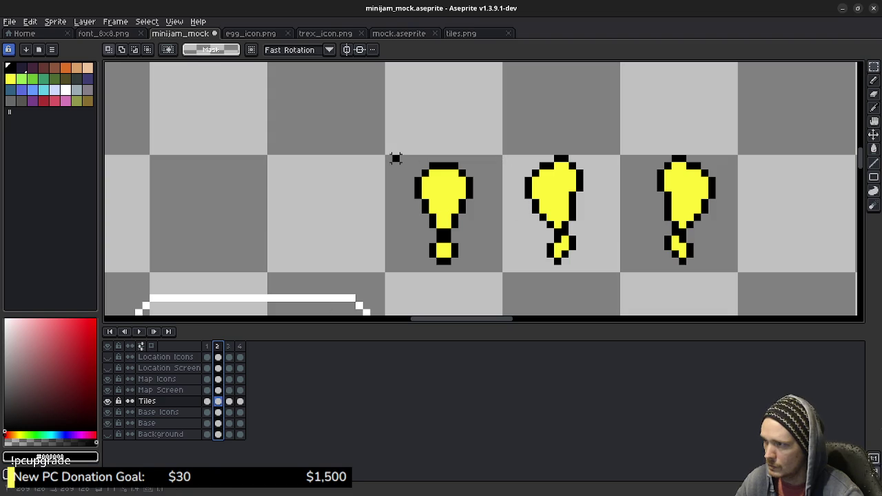
left_click_drag(388, 157, 497, 281)
key("ctrl+x")
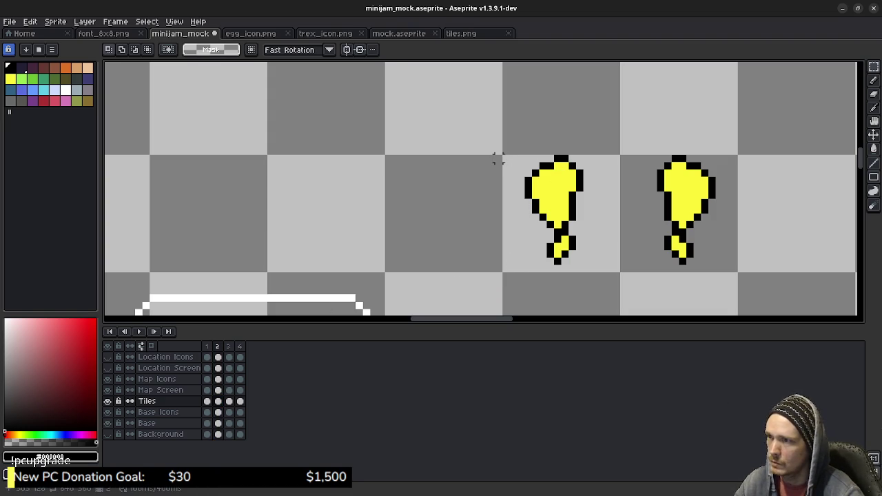
mouse_move(506, 157)
left_mouse_down()
mouse_move(583, 248)
mouse_move(622, 274)
left_mouse_up()
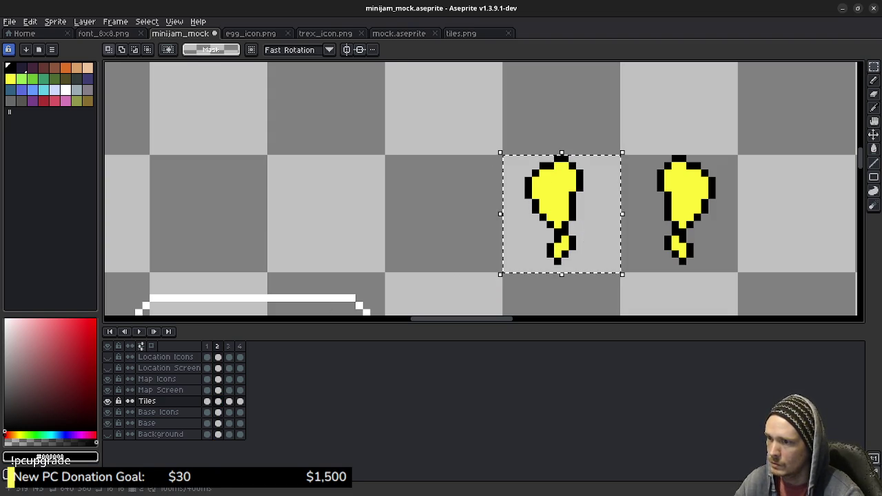
key("ctrl+x")
key("ctrl+v")
key("Left")
key("Left")
key("Left")
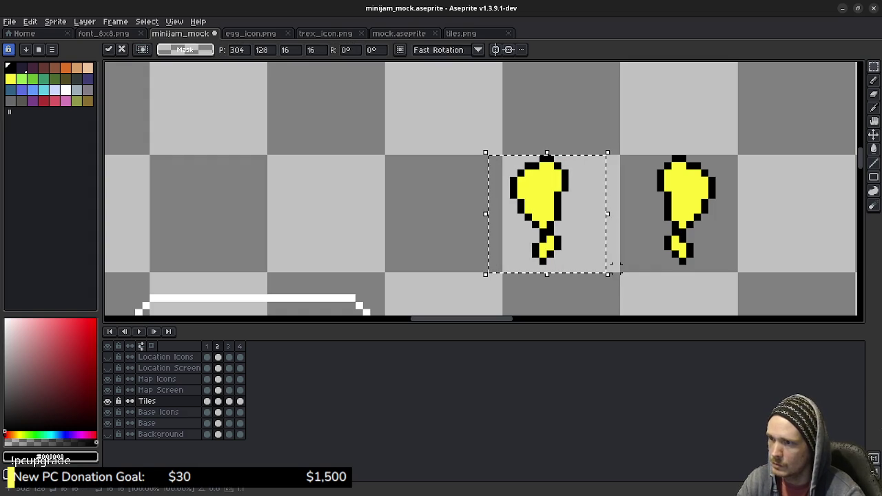
key("Left")
key("Left")
key("Left")
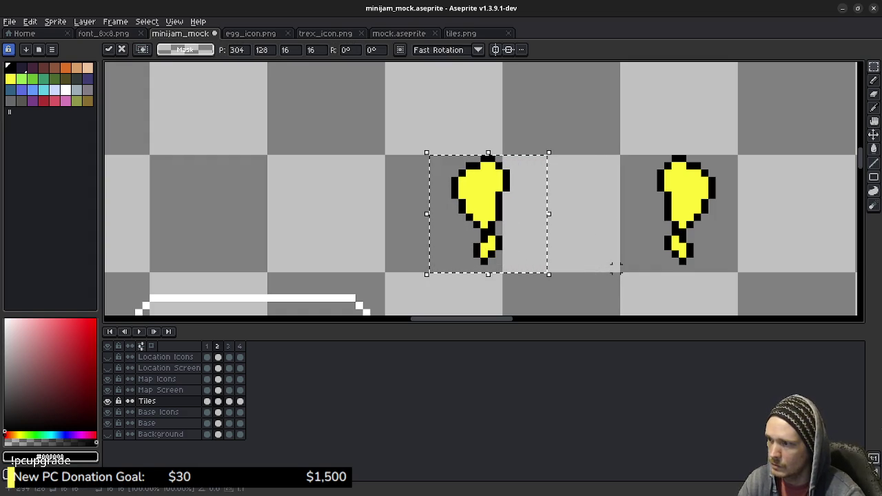
key("Left")
key("Left")
key("Left")
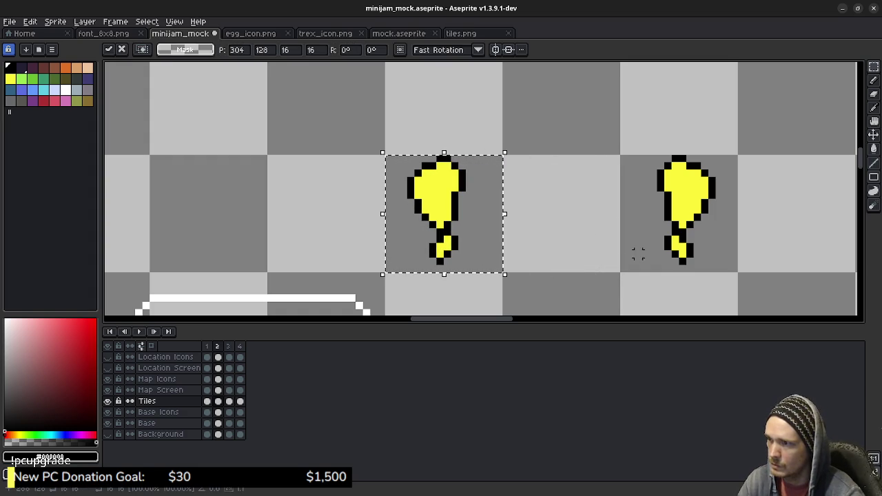
left_click(601, 224)
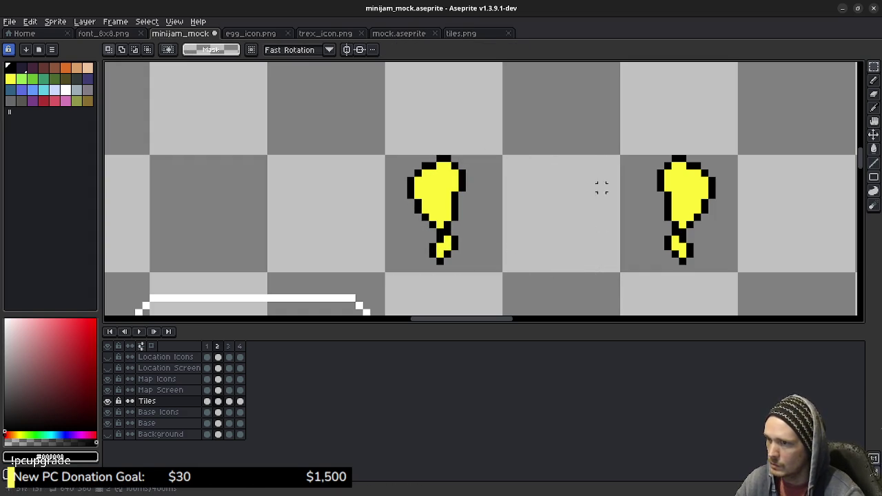
left_click_drag(587, 143, 762, 282)
key("Delete")
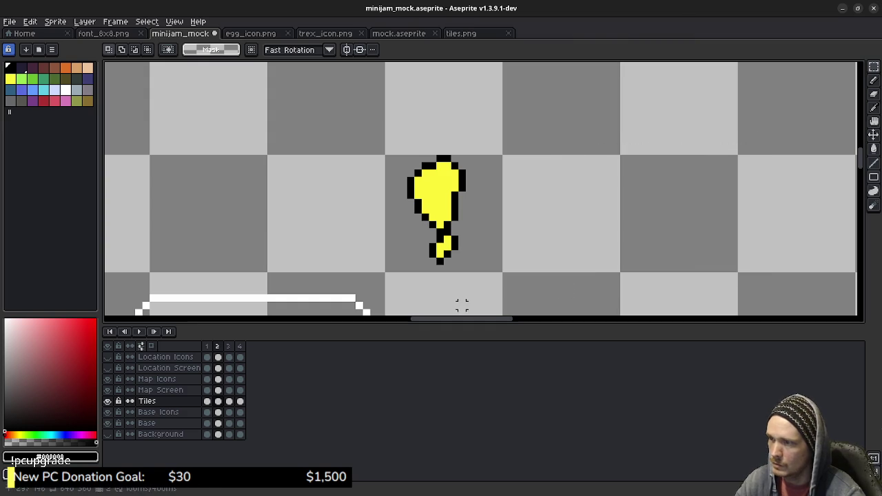
Step: In frame 1, delete the two right-hand poses
key("Left")
mouse_move(506, 129)
left_mouse_down()
mouse_move(632, 276)
mouse_move(735, 284)
left_mouse_up()
key("Delete")
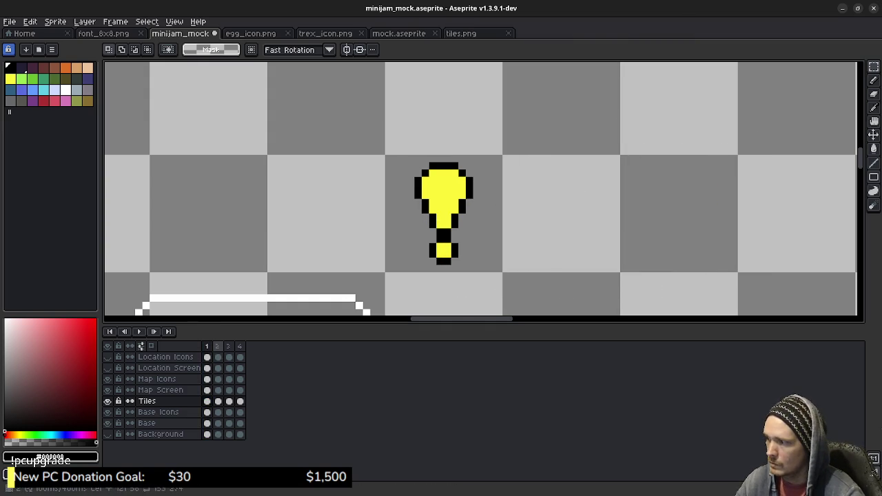
Step: In frame 4, delete the first two poses and move the mirrored pose into the left tile
key("Right")
key("Right")
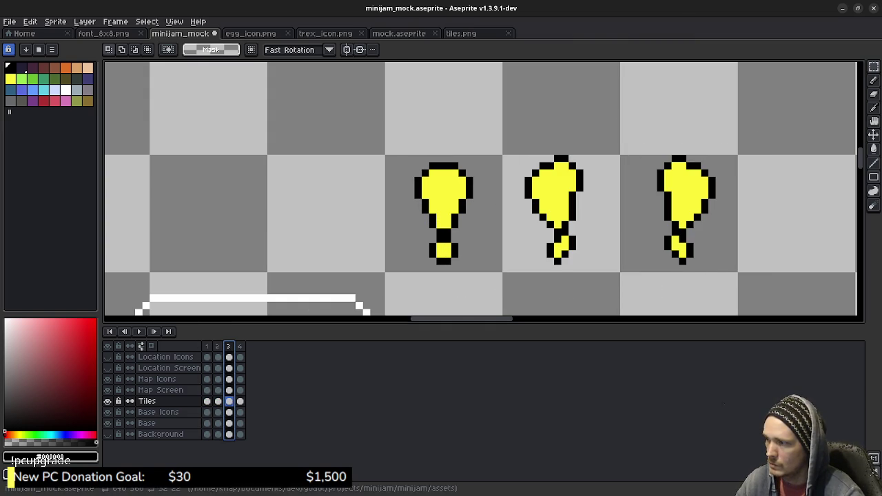
key("Right")
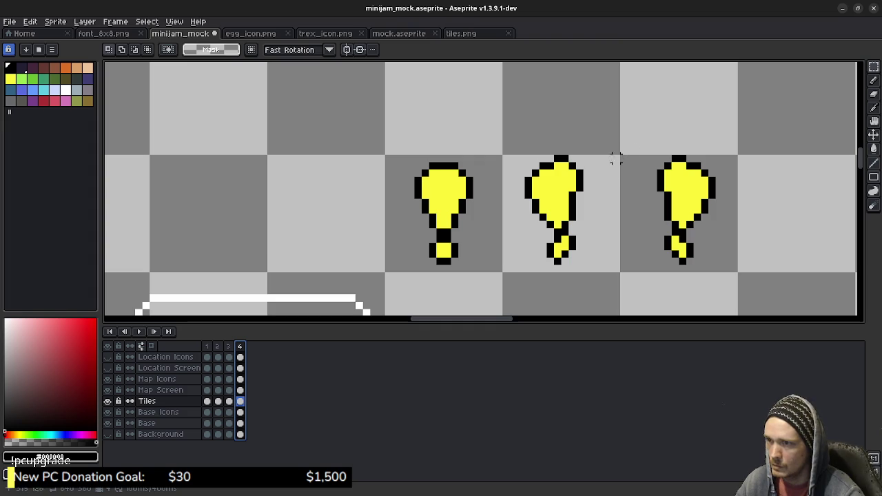
mouse_move(387, 155)
left_mouse_down()
mouse_move(549, 276)
mouse_move(624, 282)
left_mouse_up()
key("Delete")
mouse_move(624, 158)
left_mouse_down()
mouse_move(710, 265)
mouse_move(733, 264)
mouse_move(740, 275)
mouse_move(472, 257)
mouse_move(495, 264)
left_mouse_up()
key("ctrl+x")
key("ctrl+v")
left_click(602, 217)
Step: In frame 3, delete the two right-hand poses, then play the animation and zoom out
left_click(229, 346)
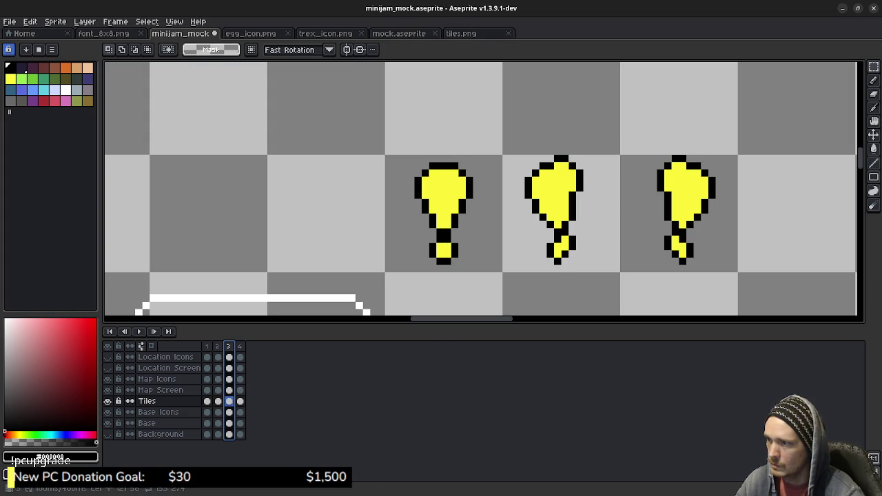
mouse_move(506, 160)
left_mouse_down()
mouse_move(655, 276)
mouse_move(734, 269)
left_mouse_up()
key("Delete")
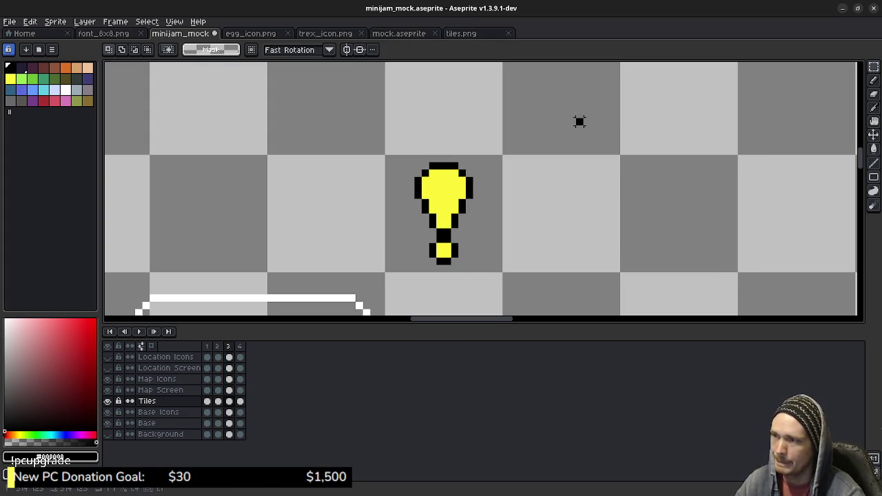
key("Return")
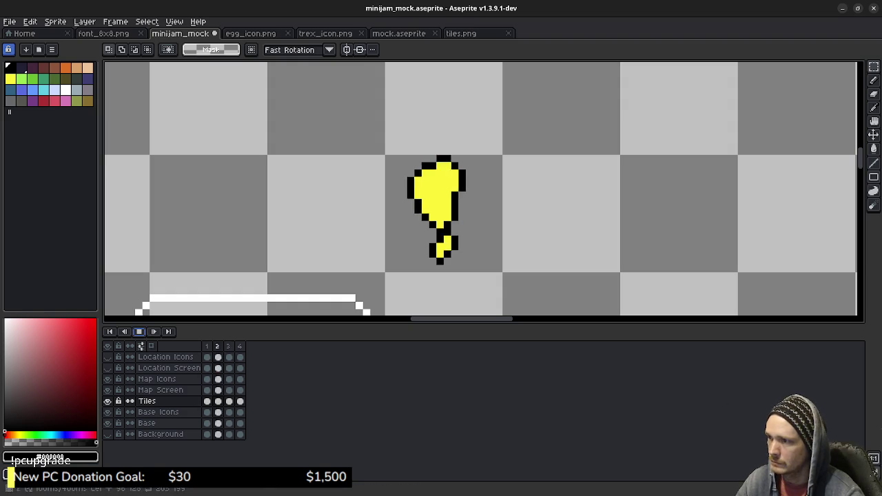
key("minus")
key("minus")
key("minus")
key("plus")
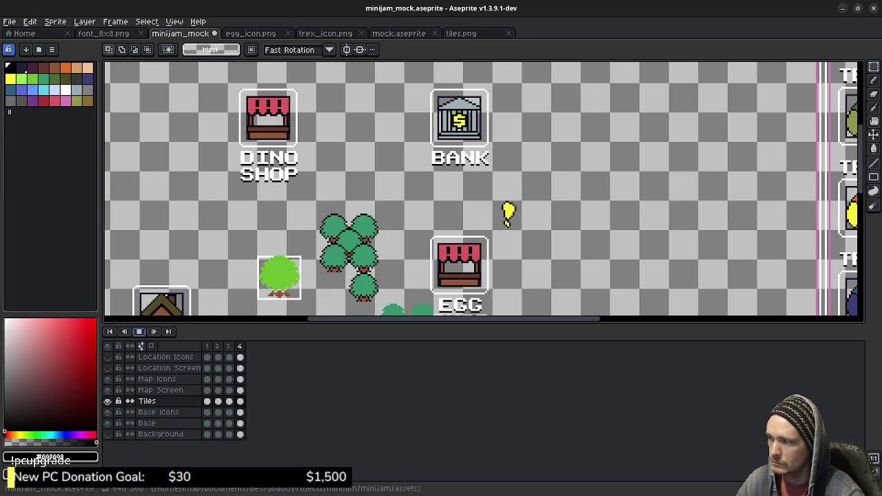
Step: Stop playback, centre the exclamation icon and zoom in on frame 2's leaning pose
key("Return")
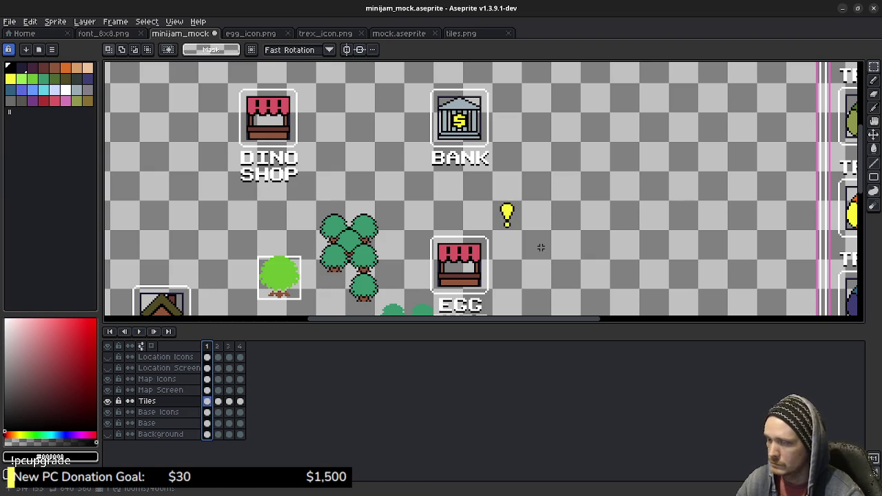
scroll(543, 245, "up", 2)
left_click_drag(458, 199, 543, 247)
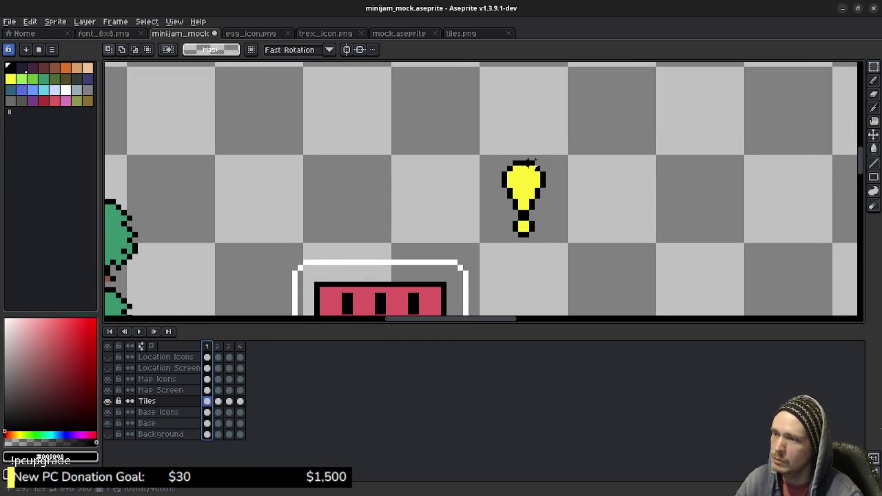
key("Right")
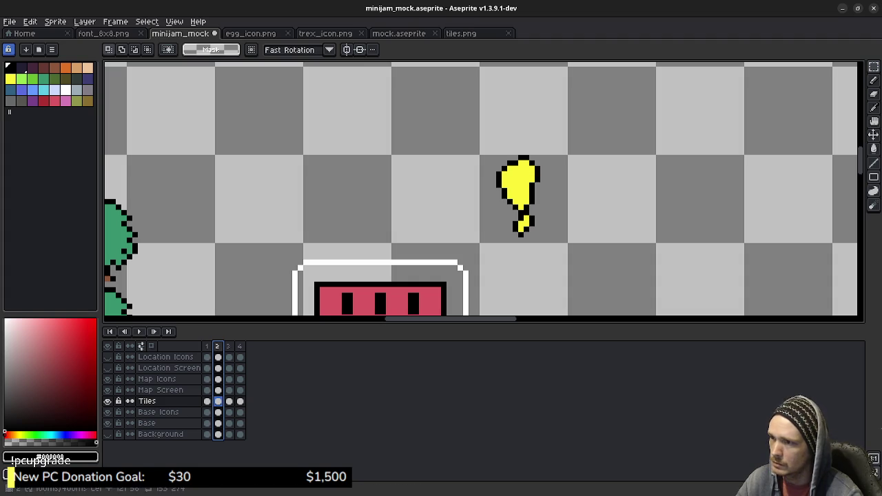
scroll(536, 232, "up", 2)
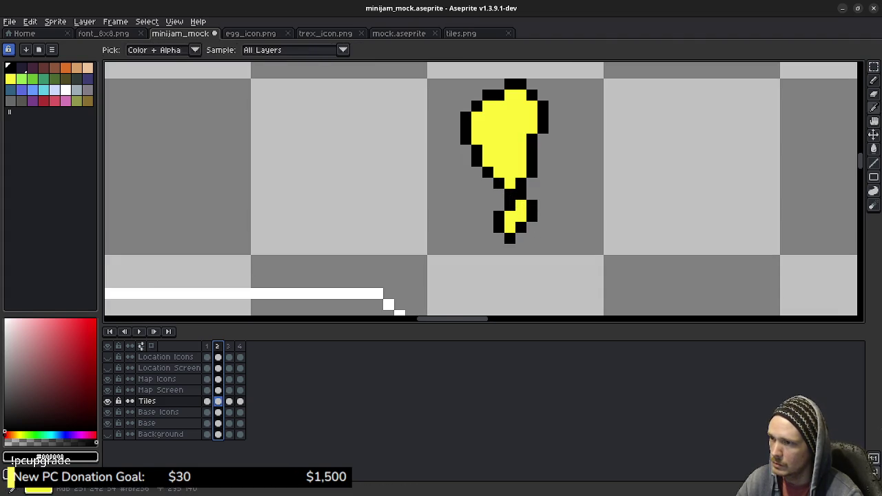
Step: Touch up the current frame's exclamation dot with a yellow pixel, black outline and erased strays
left_click(509, 222, "alt")
key("b")
left_click(532, 216)
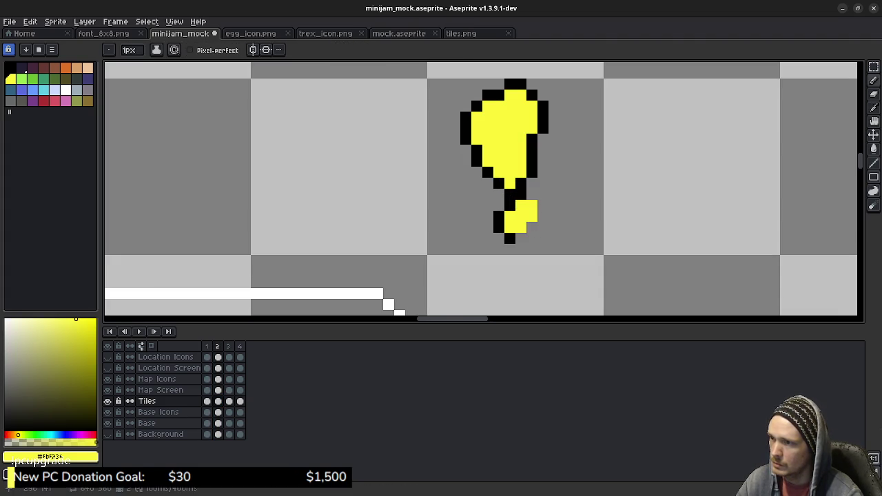
left_click(499, 222, "alt")
left_click(510, 227)
left_click(543, 216)
left_click(543, 206)
left_click(532, 195)
key("e")
left_click_drag(499, 216, 499, 228)
left_click(510, 238)
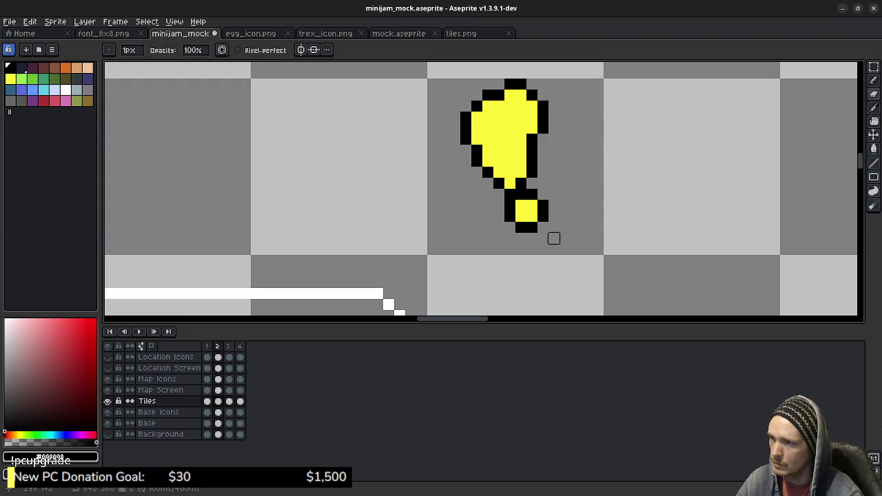
Step: On frame 4, redraw the dot left beneath the stem with black outline, erase strays, and play
left_click(228, 346)
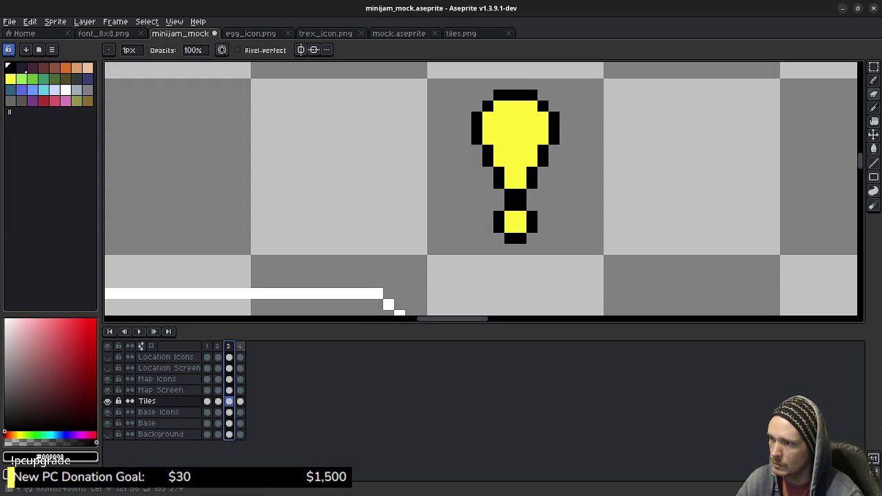
key(".")
left_click(510, 216, "alt")
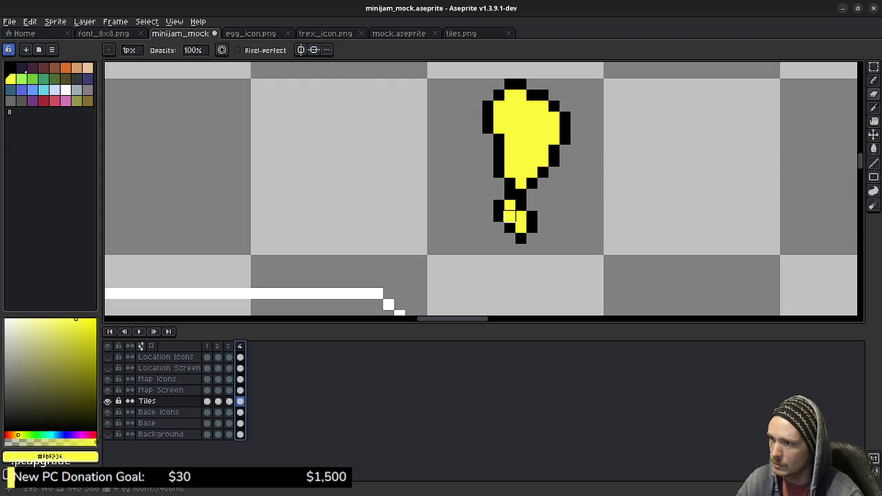
left_click(499, 217)
left_click(521, 239, "alt")
left_click(522, 228)
left_click(488, 217)
left_click(488, 205)
left_click(499, 195)
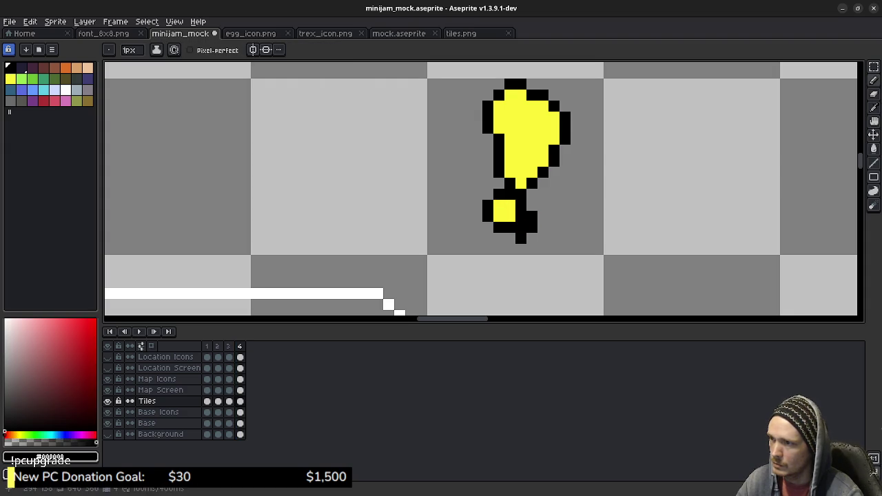
key("e")
mouse_move(532, 216)
left_mouse_down()
mouse_move(532, 238)
mouse_move(520, 227)
left_mouse_up()
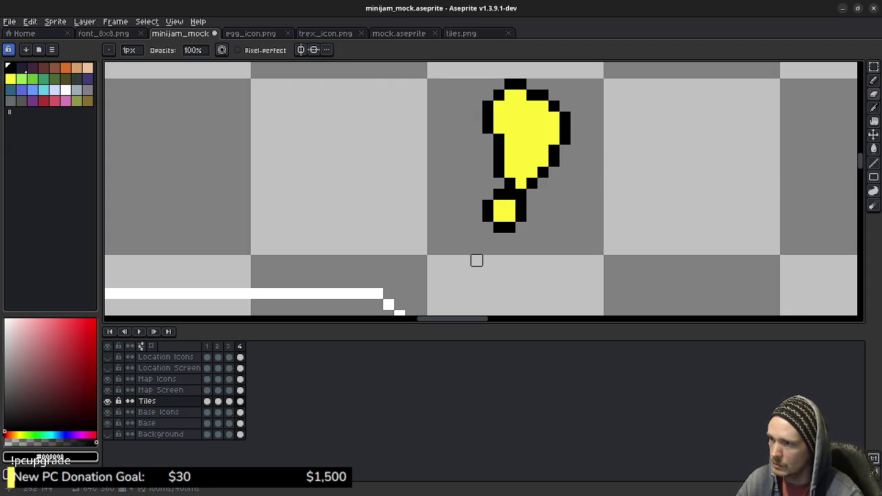
key("Return")
scroll(464, 248, "down", 5)
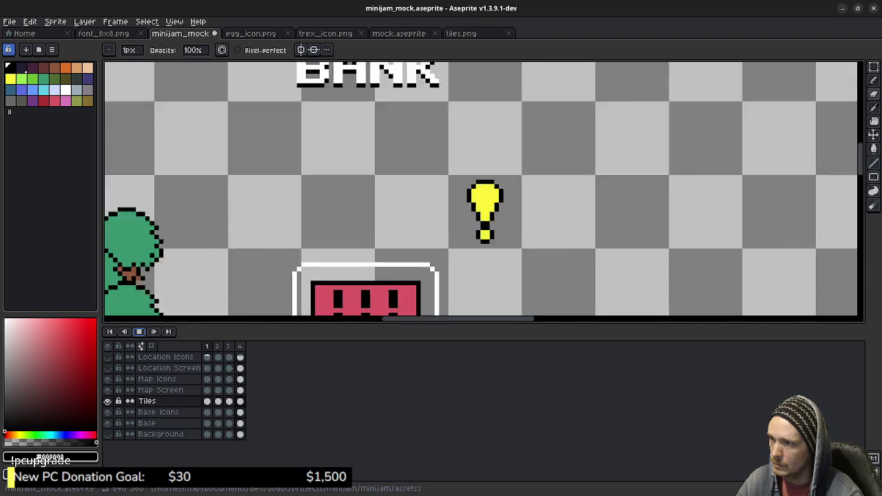
Step: Stop playback and cut the tilted exclamation icon out of frame 4
left_click_drag(464, 249, 533, 212)
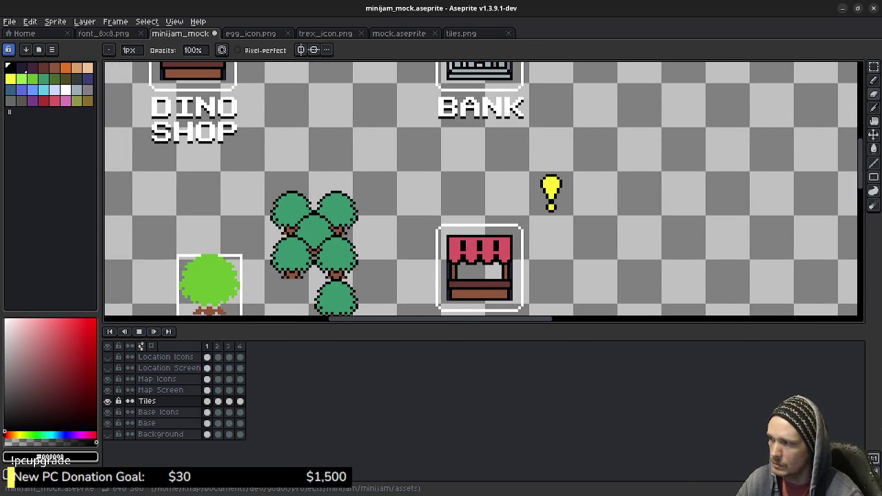
left_click(217, 346)
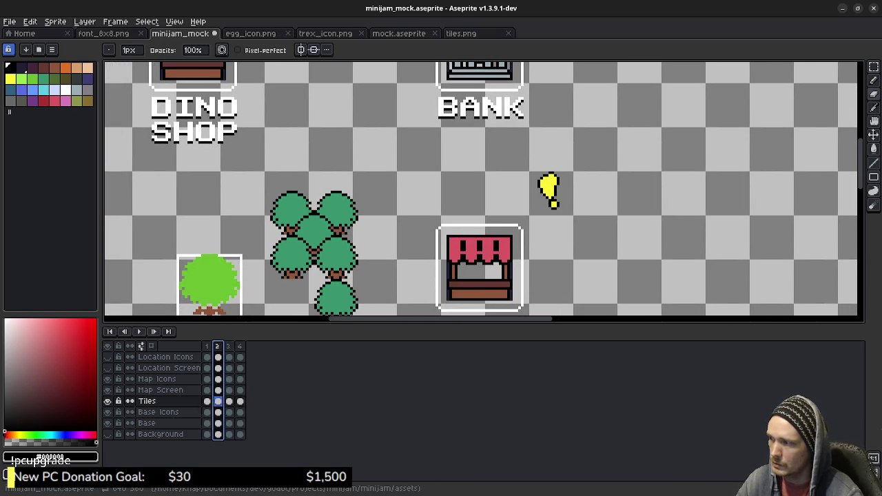
key("Right")
key("Right")
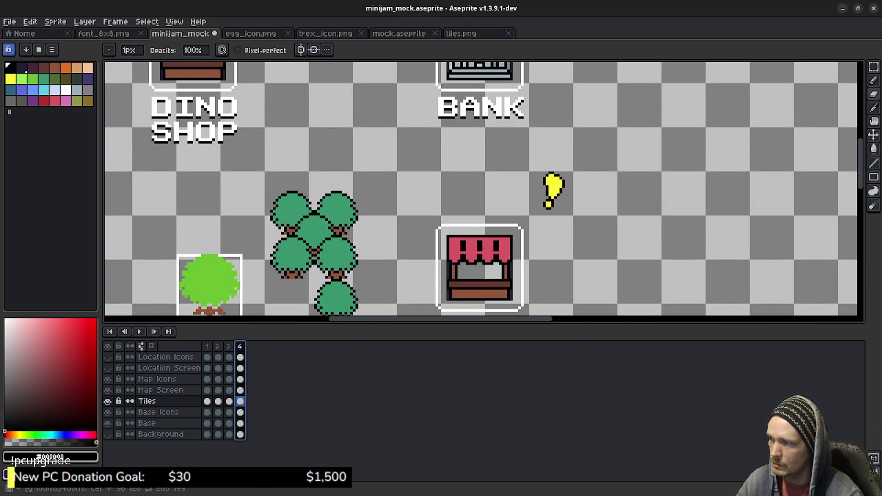
key("m")
scroll(493, 177, "up", 2)
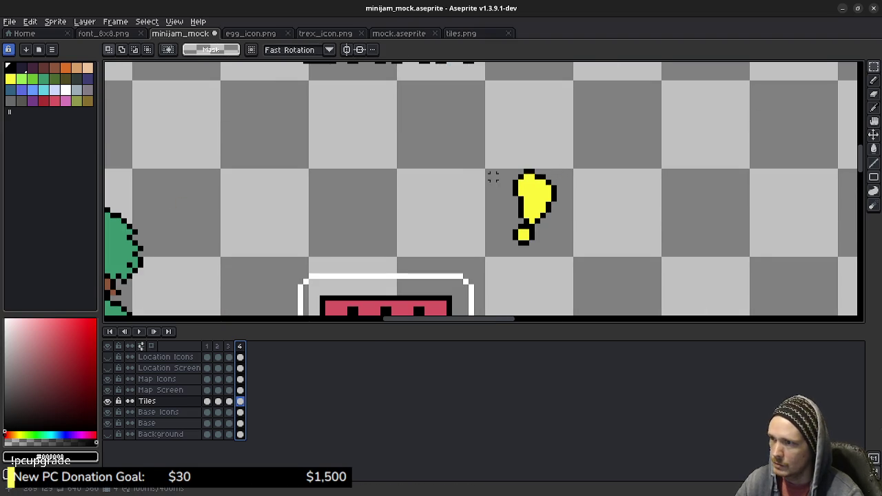
left_click_drag(488, 171, 571, 256)
key("Delete")
Step: In frame 3, replace the upright icon with the pasted tilted one in the same tile
key("Left")
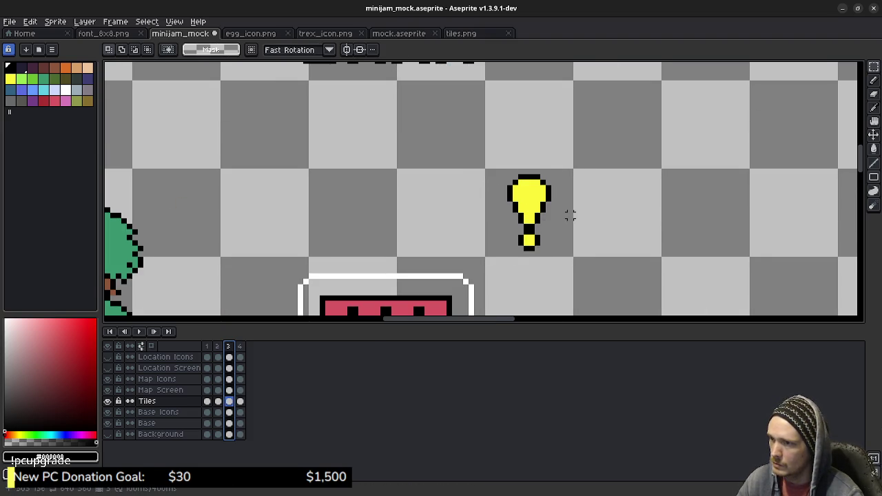
key("ctrl+v")
left_click_drag(529, 214, 618, 214)
left_click(508, 183)
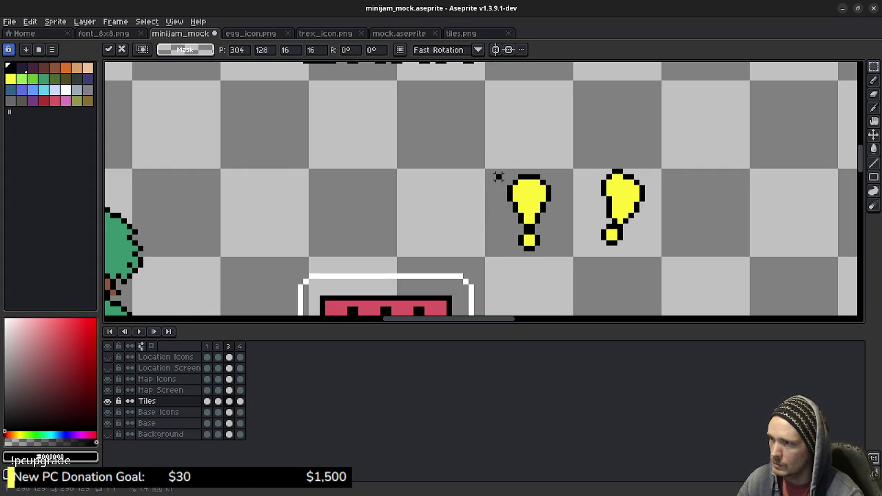
left_click_drag(487, 171, 566, 250)
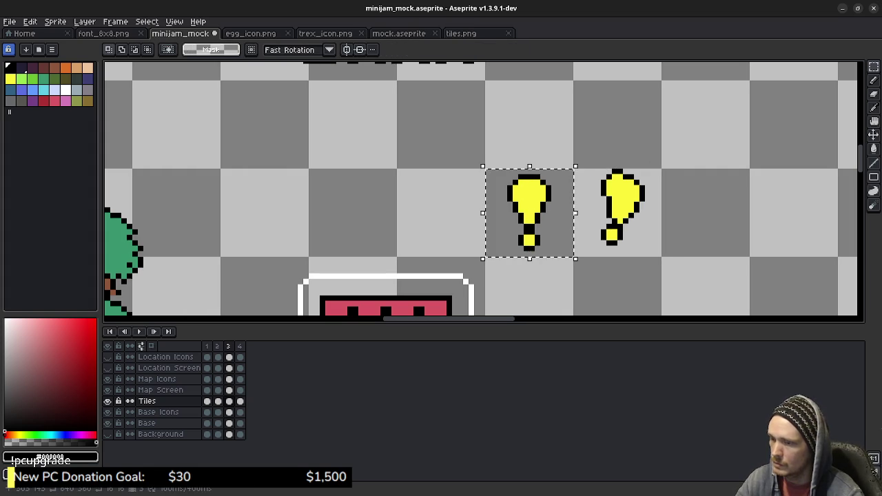
key("Delete")
mouse_move(577, 175)
left_mouse_down()
mouse_move(650, 255)
mouse_move(663, 258)
left_mouse_up()
left_click_drag(618, 213, 530, 213)
left_click(642, 216)
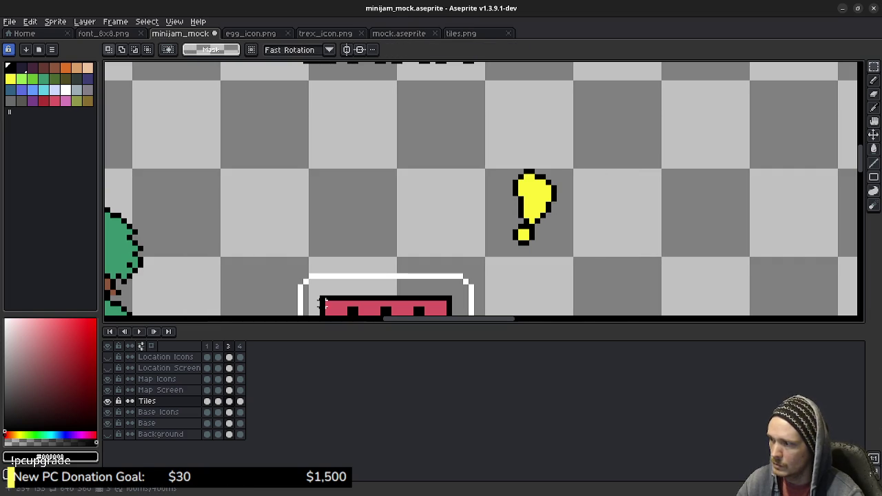
Step: Check that frame 4 is now empty and play the revised animation
key("comma")
key("comma")
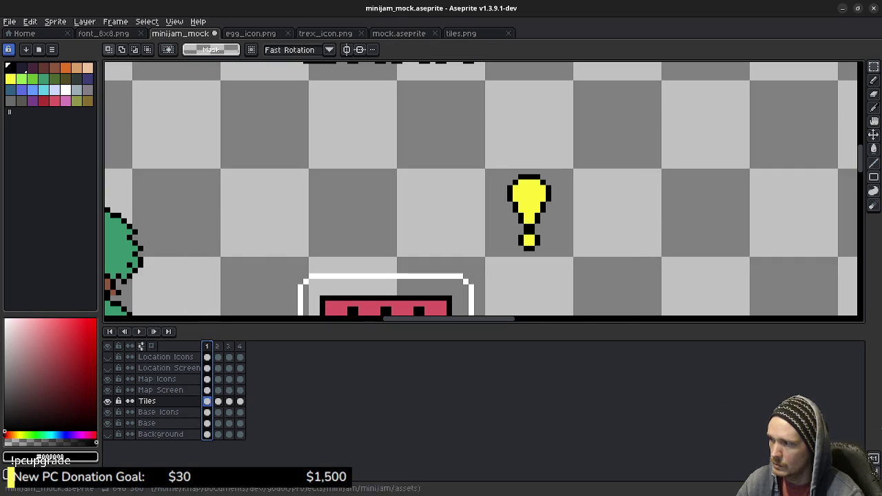
left_click_drag(478, 172, 572, 256)
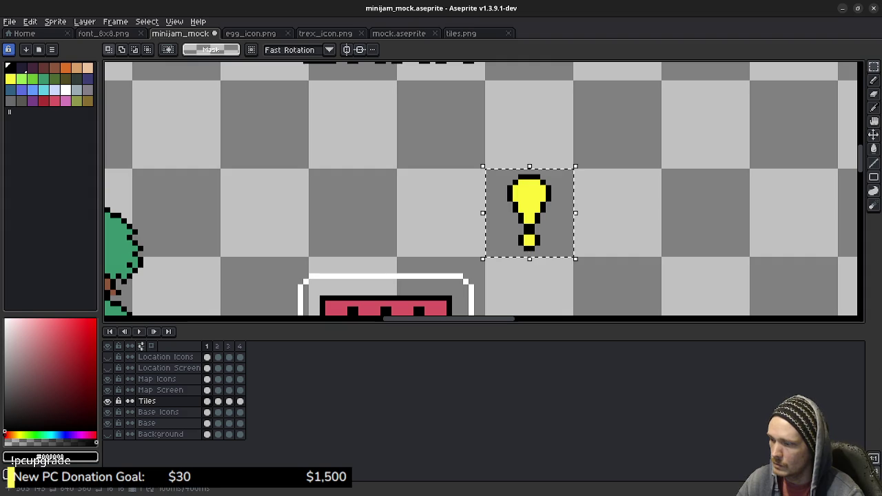
left_click(240, 346)
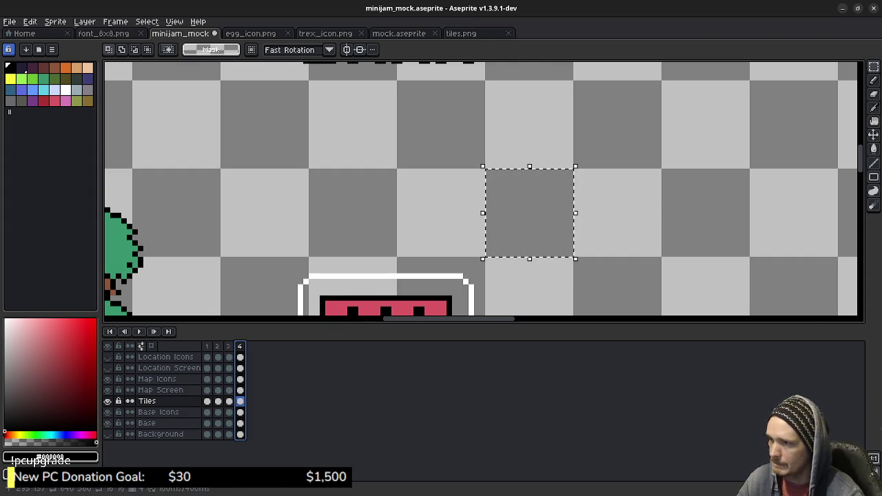
key("Return")
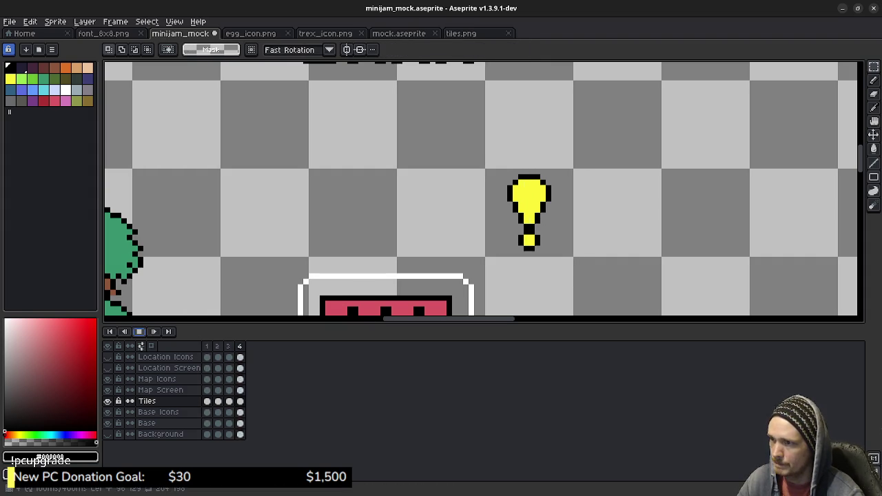
scroll(596, 233, "down", 4)
scroll(575, 207, "down", 2)
scroll(574, 206, "up", 1)
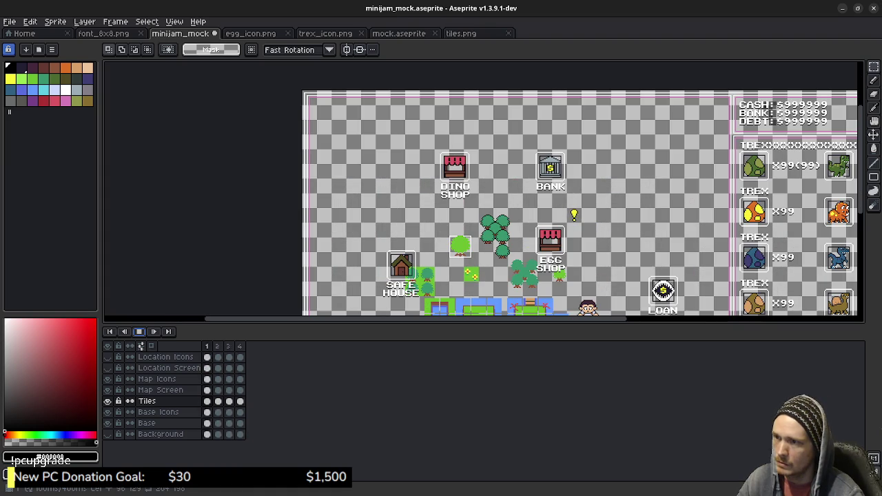
Step: Stop playback on frame 1 and save the map mockup
key("Return")
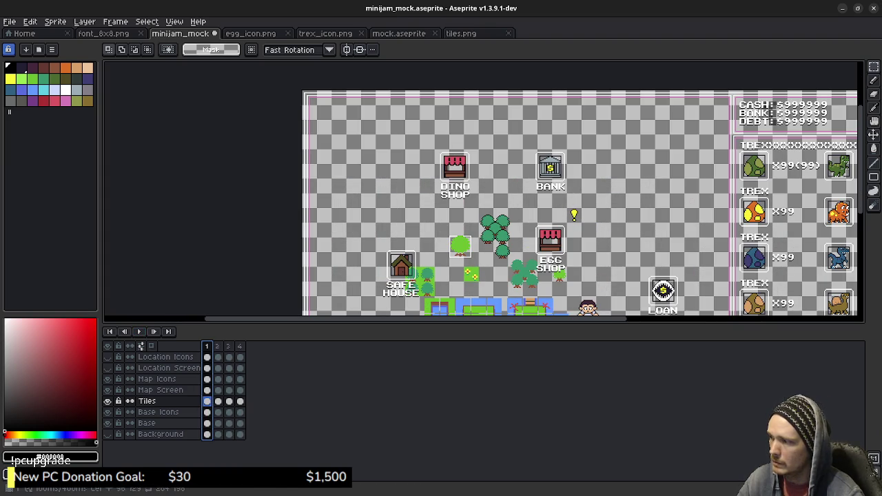
scroll(596, 243, "up", 3)
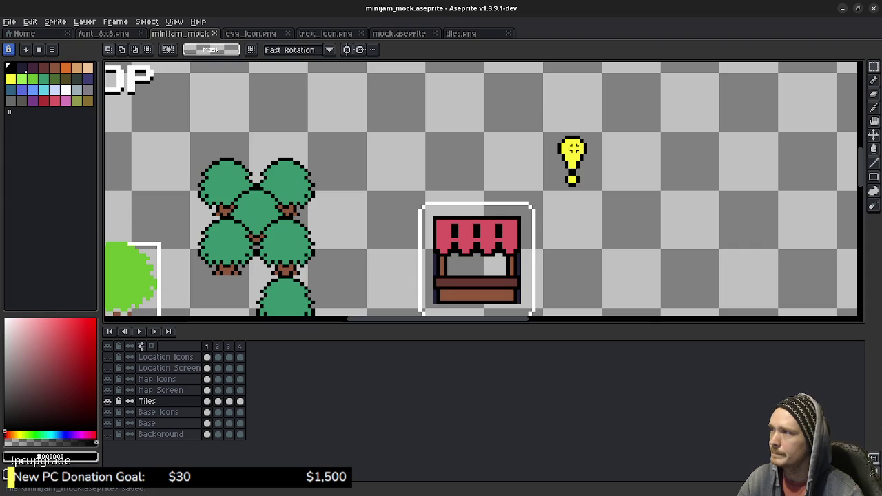
key("ctrl+s")
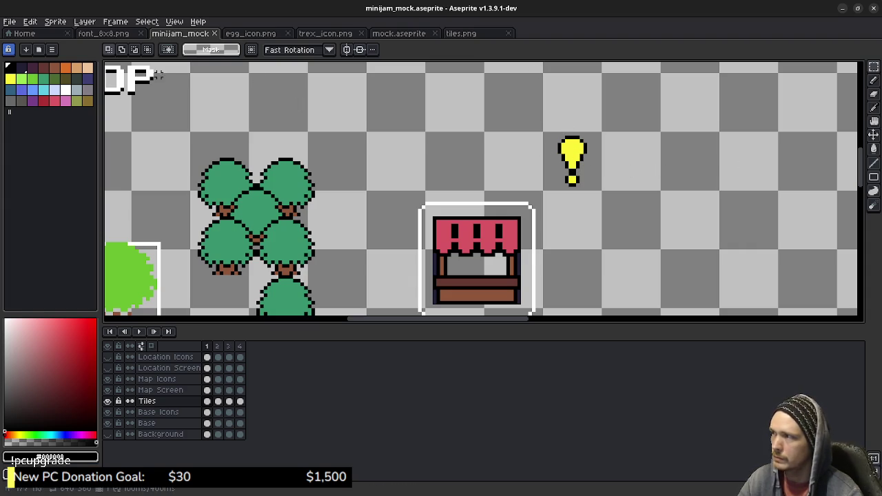
Step: Create a new 64x16 sprite for the exclamation strip
key("alt+f")
key("Down")
key("Return")
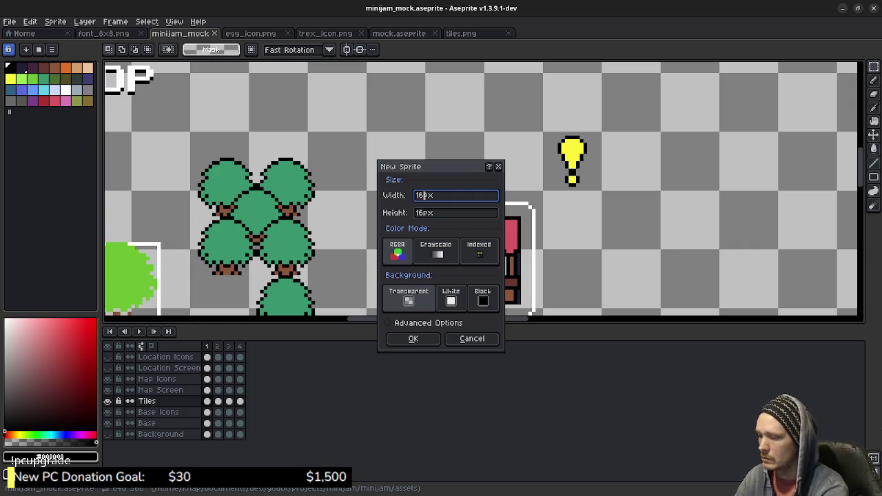
key("Return")
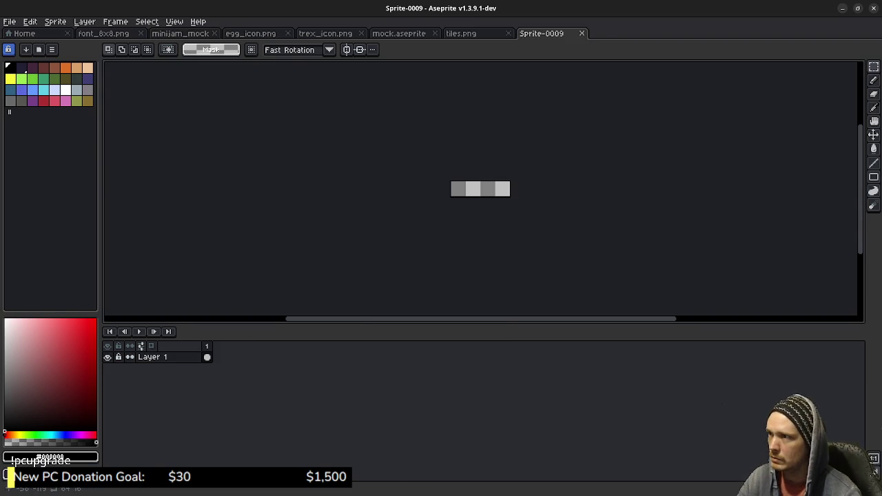
Step: Copy frame 1's exclamation from the map into the strip's first 16px cell
left_click(180, 33)
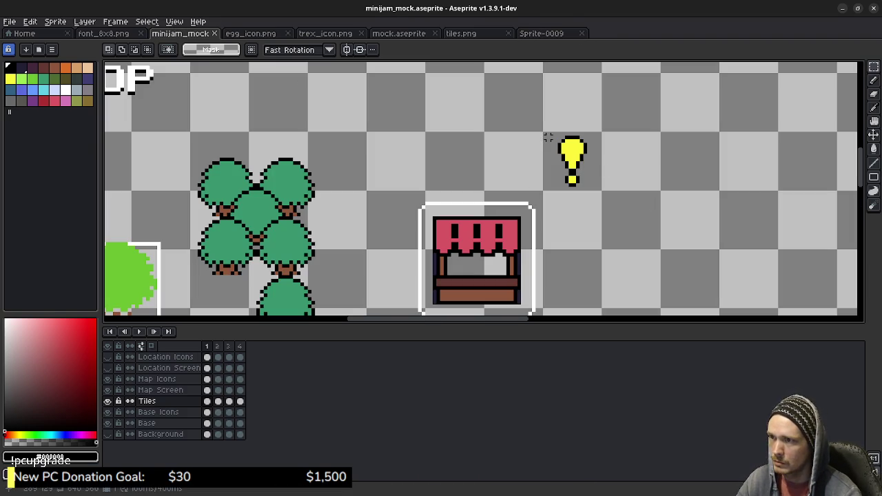
left_click_drag(545, 133, 600, 189)
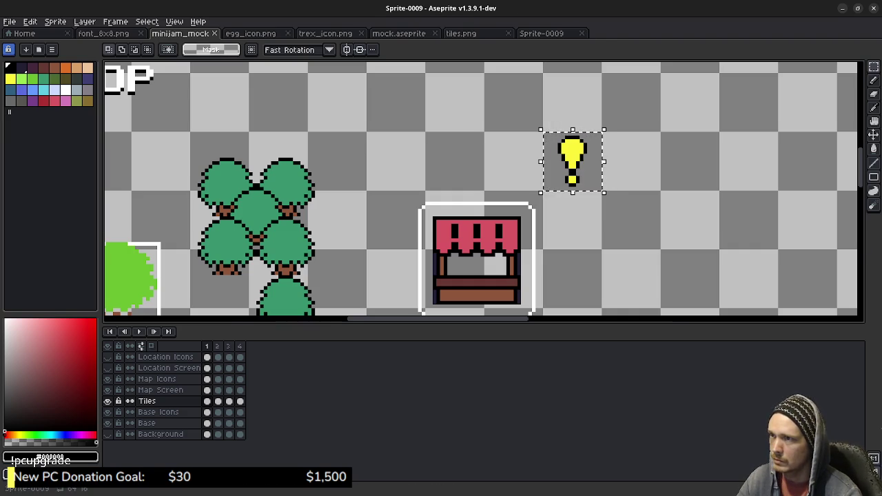
key("ctrl+Tab")
scroll(460, 194, "up", 4)
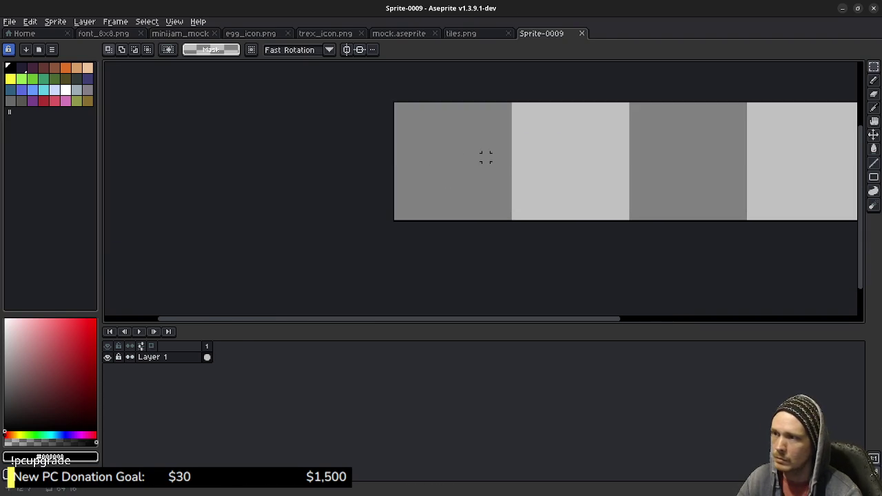
key("ctrl+v")
left_click_drag(452, 194, 365, 193)
key("Return")
key("ctrl+d")
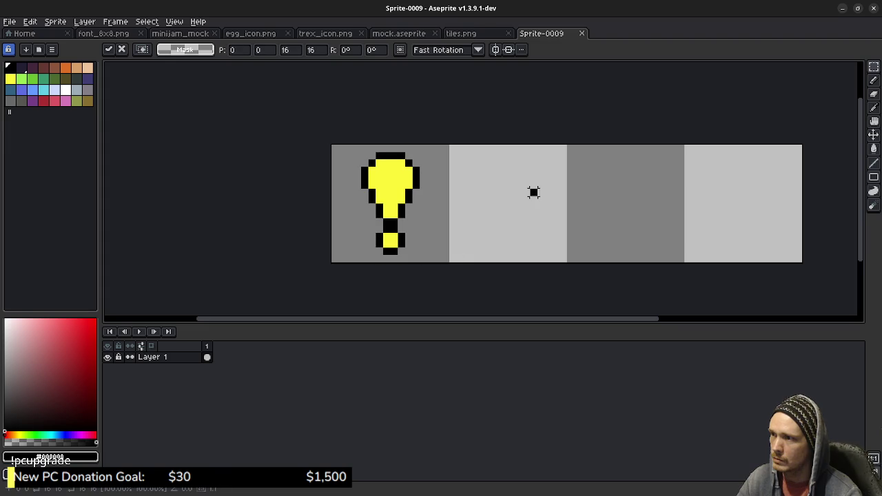
Step: Copy frame 2's exclamation from the map into the strip's second cell
key("ctrl+Tab")
key("ctrl+d")
key("period")
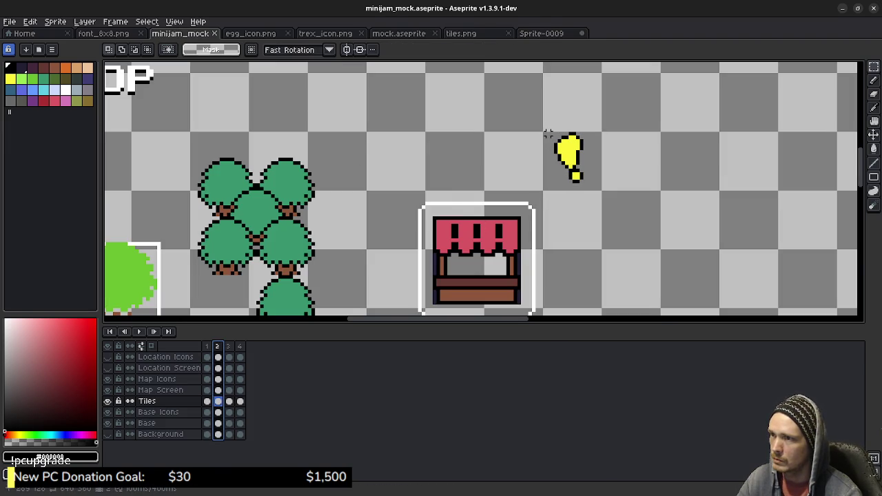
left_click_drag(542, 130, 605, 193)
key("ctrl+c")
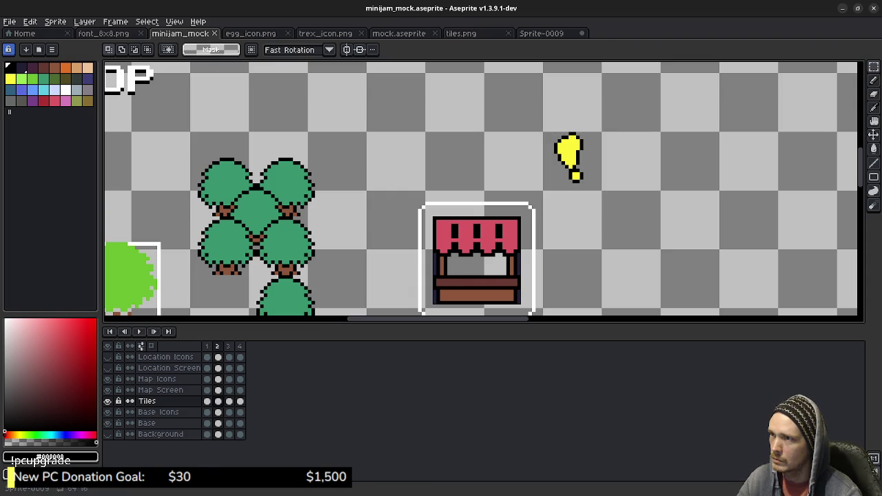
key("ctrl+Tab")
key("ctrl+v")
key("Right")
key("Right")
key("Right")
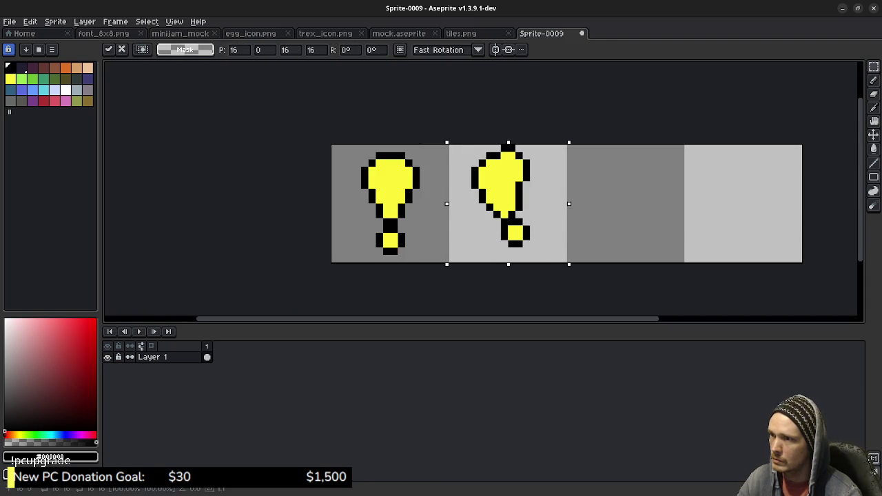
key("ctrl+d")
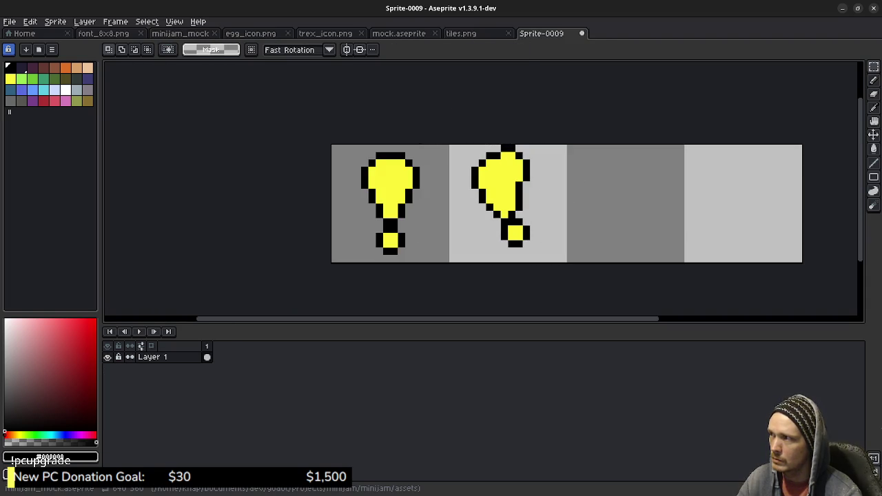
Step: Copy frame 3's exclamation into the third cell, nudging it into alignment
key("ctrl+Tab")
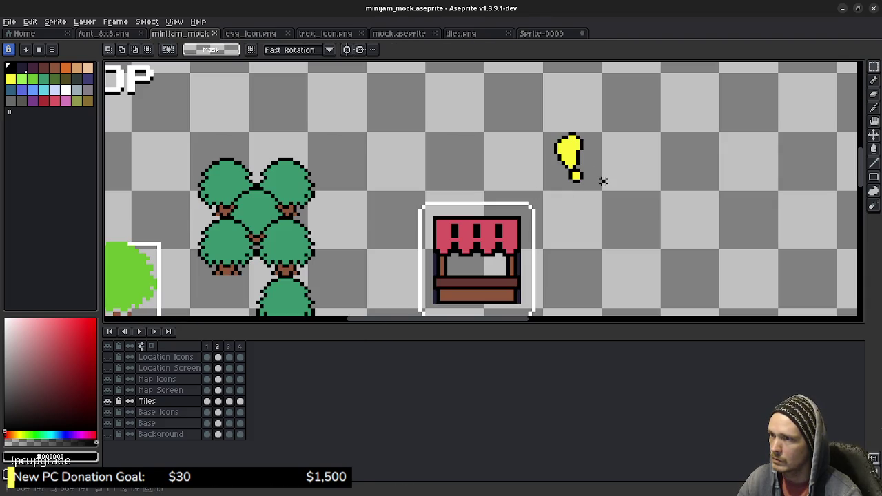
key("Right")
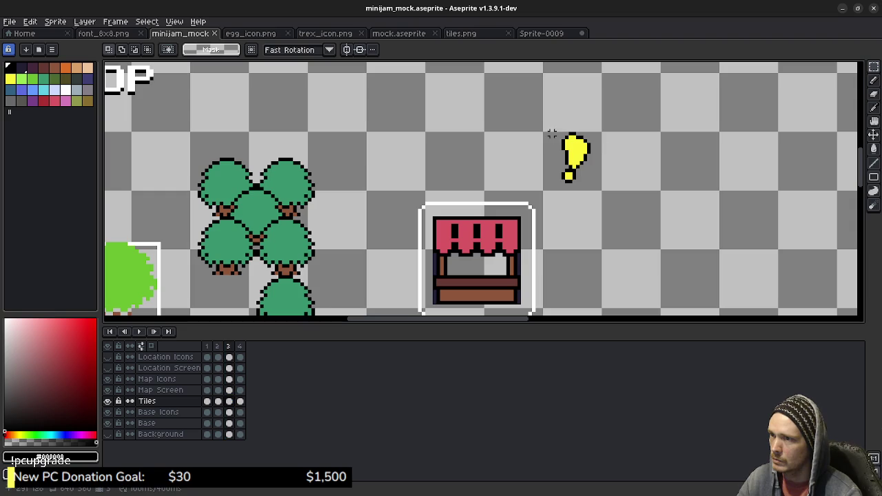
left_click_drag(544, 134, 603, 193)
key("ctrl+d")
key("ctrl+Tab")
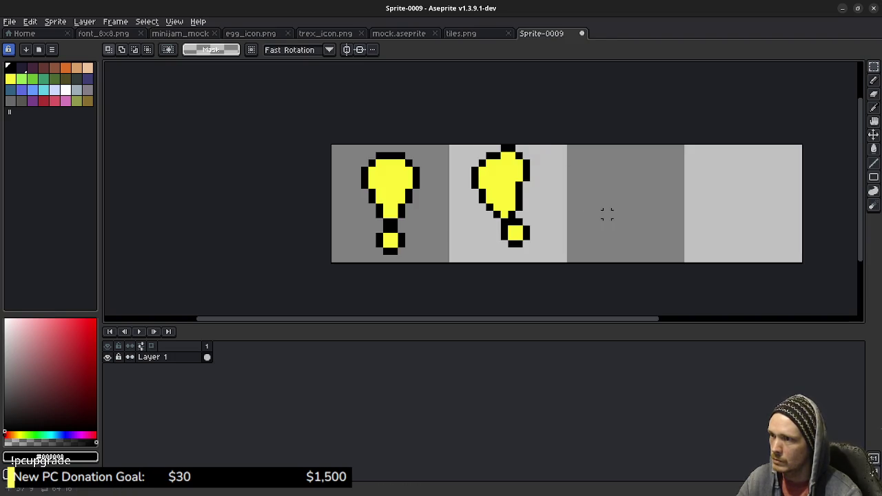
key("ctrl+v")
left_click_drag(483, 211, 608, 211)
key("Right")
key("Right")
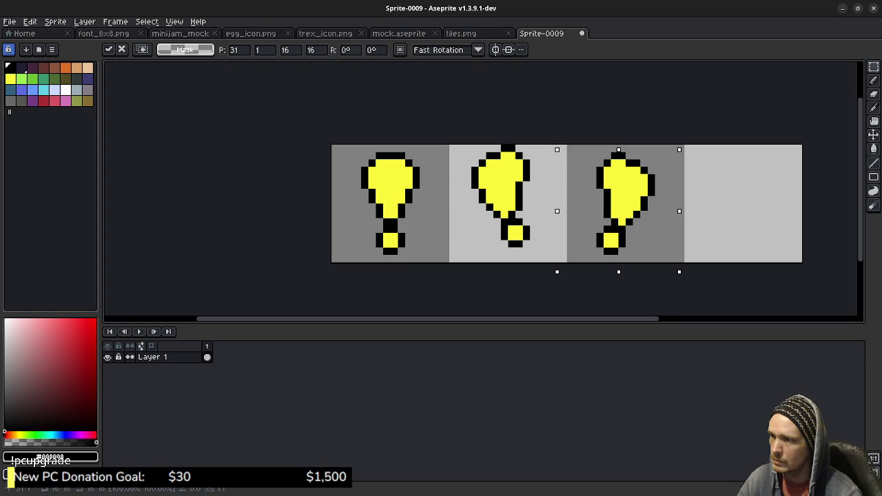
key("Right")
key("Up")
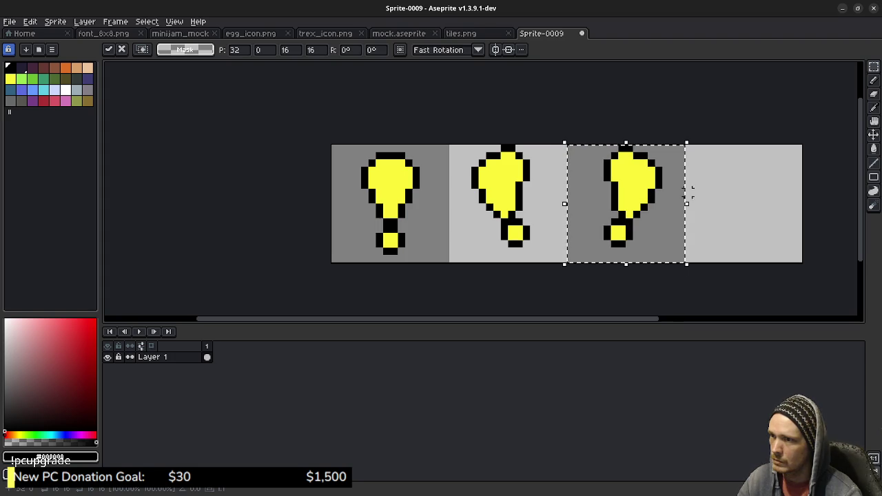
left_click(740, 185)
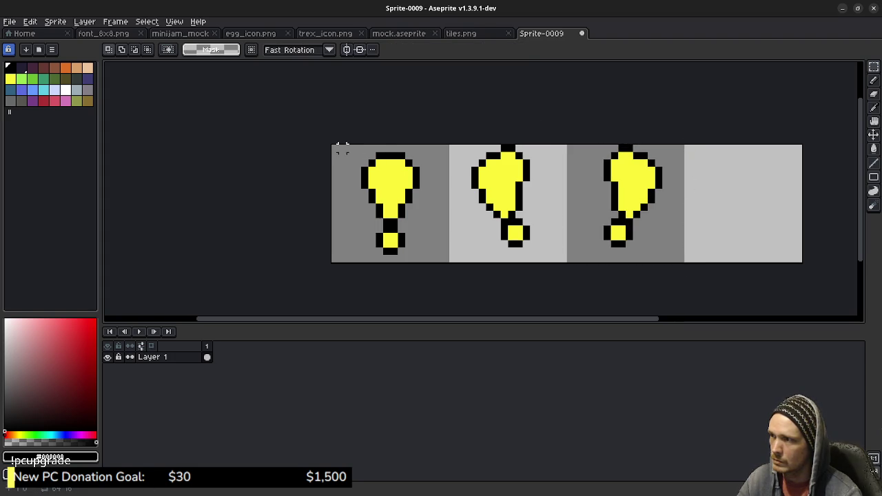
Step: Duplicate the first exclamation into the fourth cell and start saving the strip
mouse_move(334, 148)
left_mouse_down()
mouse_move(374, 203)
mouse_move(449, 263)
left_mouse_up()
left_click_drag(391, 207, 744, 199)
key("Down")
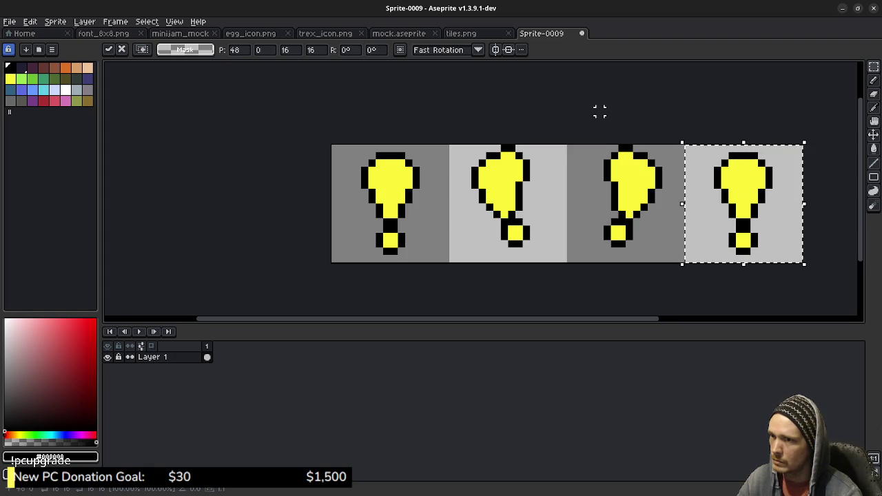
left_click(599, 120)
key("ctrl+s")
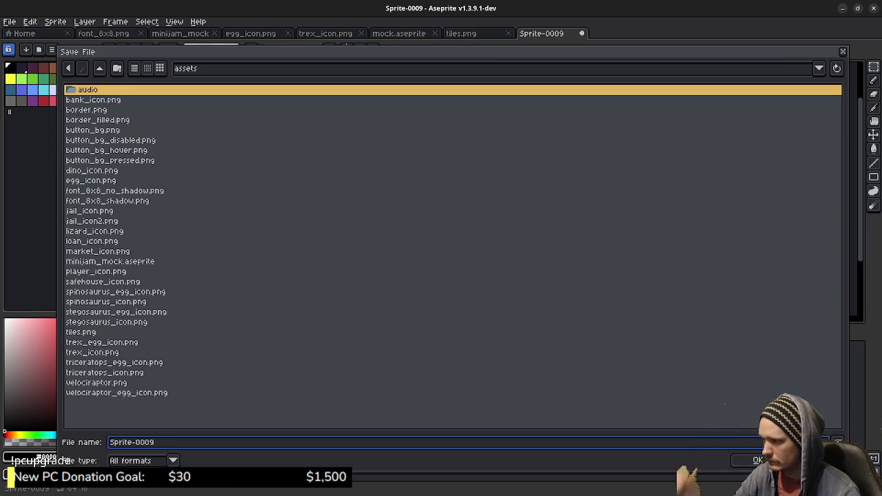
Step: Save the strip as event_icon.png in assets and return to the minijam_mock map
type("event_icon.png")
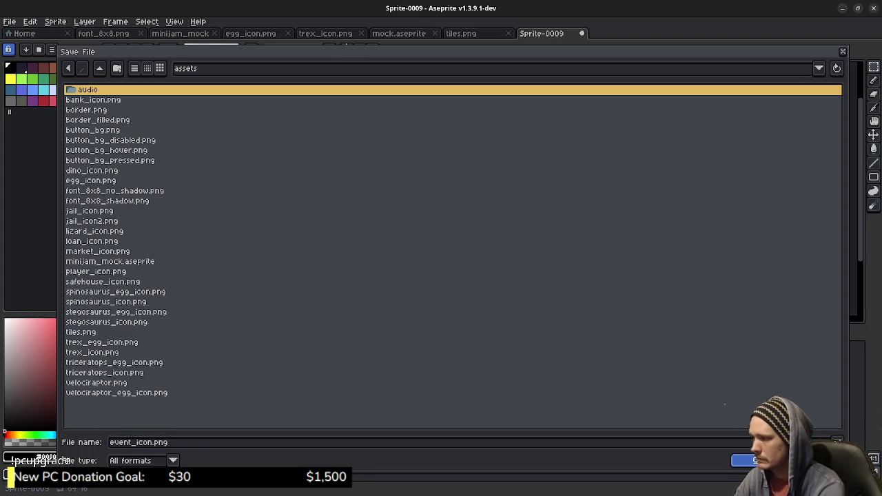
key("Return")
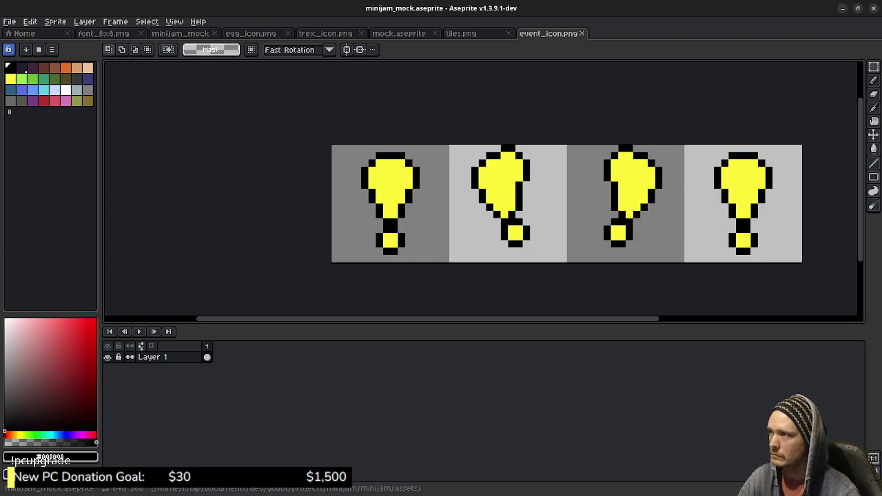
left_click(180, 33)
scroll(415, 208, "down", 3)
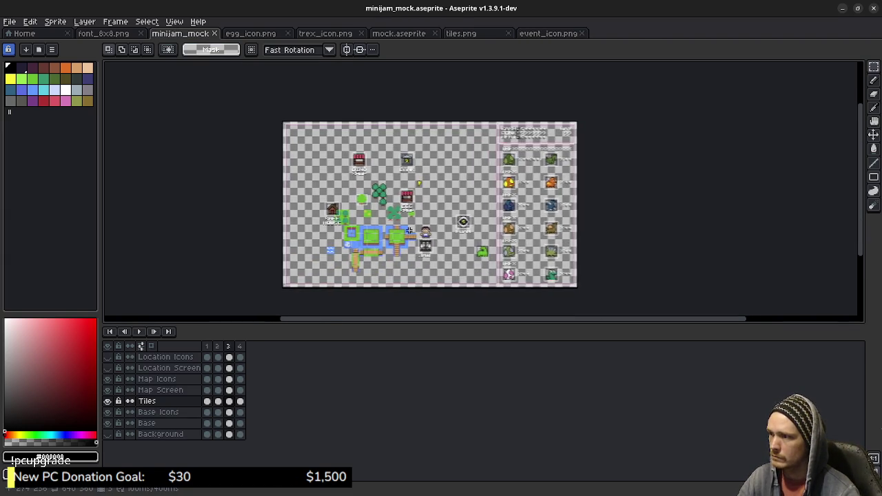
Step: Make the mockup's Background layer visible, then bring the Godot editor forward
scroll(381, 242, "up", 2)
left_click(107, 434)
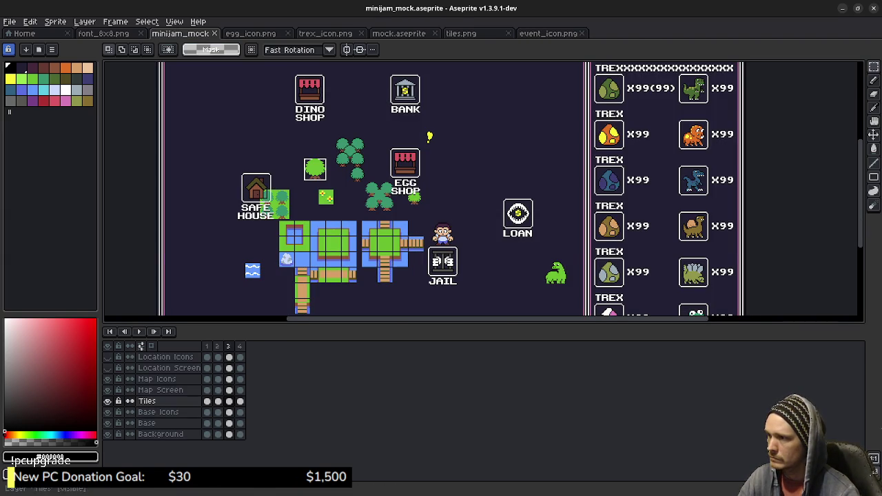
left_click_drag(381, 296, 391, 293)
scroll(372, 210, "left", 1)
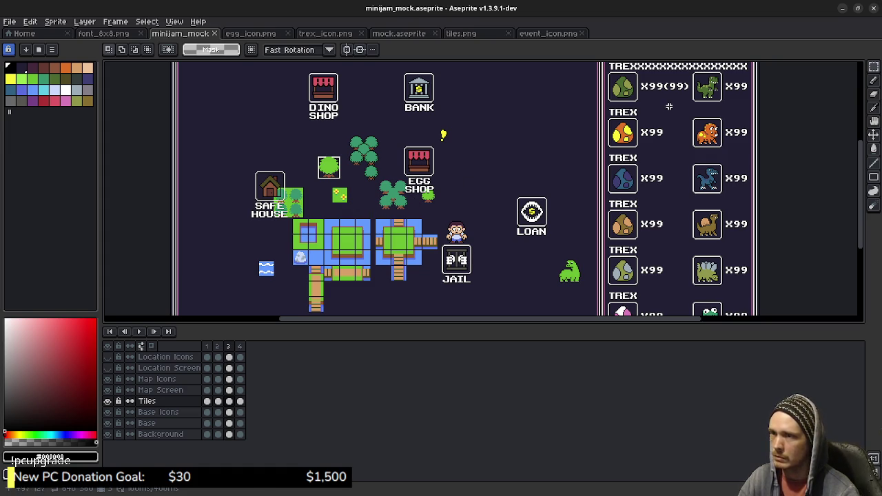
left_click(842, 8)
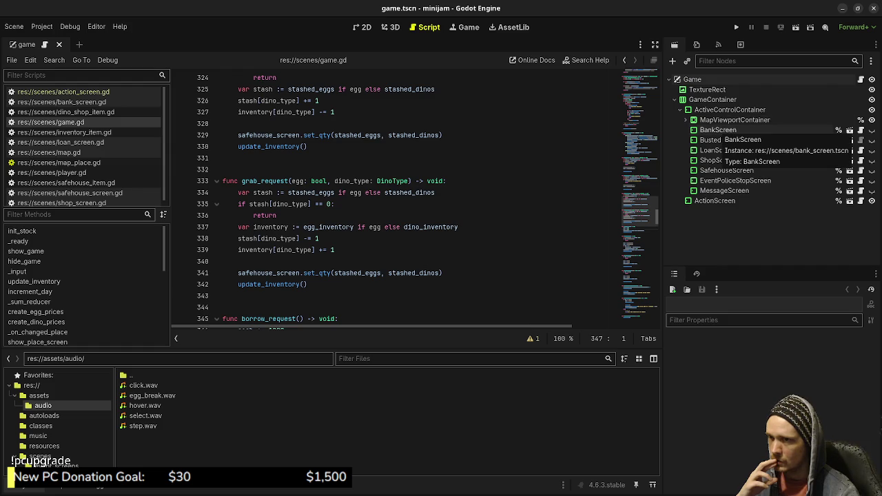
Step: Open the BankScreen scene, close the Home file manager, and show all windows
left_click(850, 129)
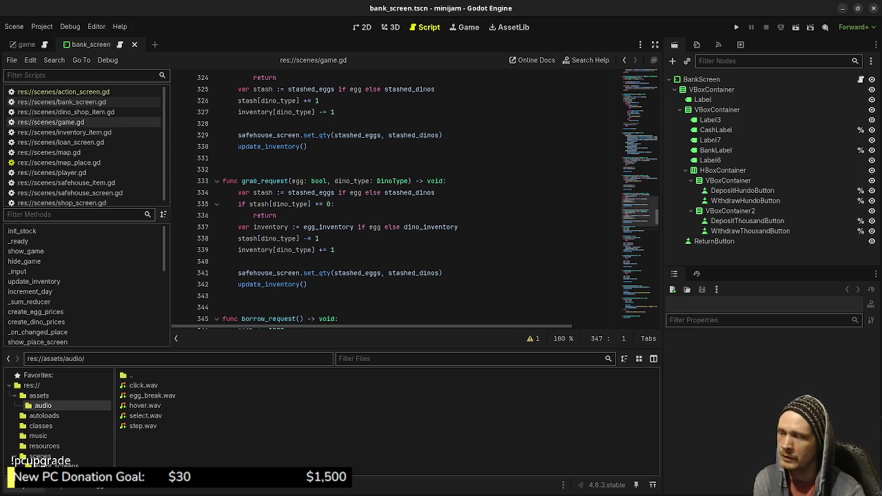
mouse_move(152, 416)
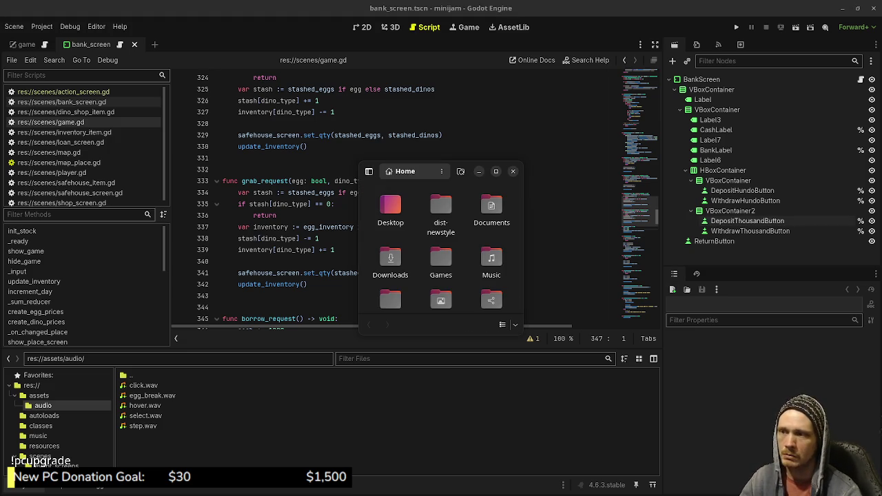
left_click(513, 171)
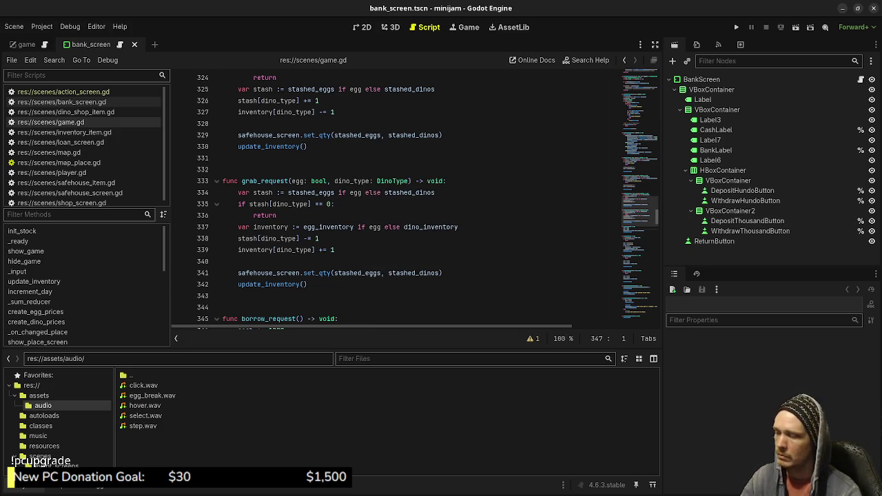
key("super")
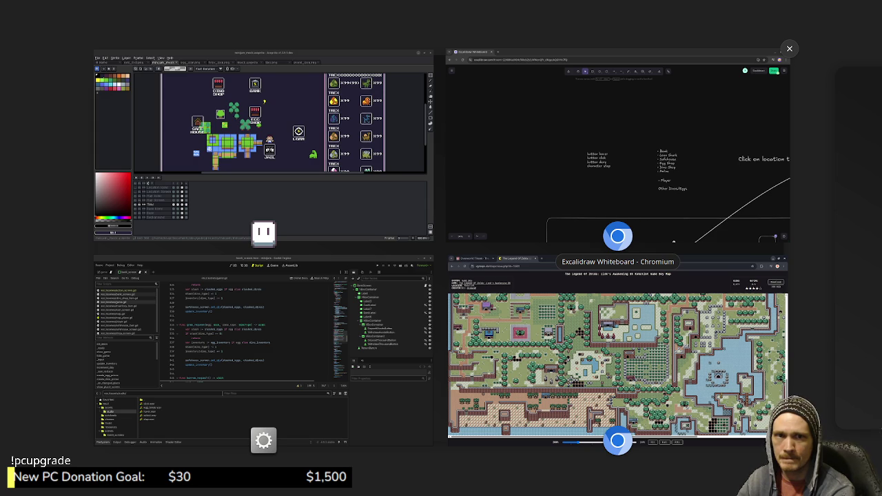
Step: Leave the Activities overview to head back to the epoch Godot project
key("super")
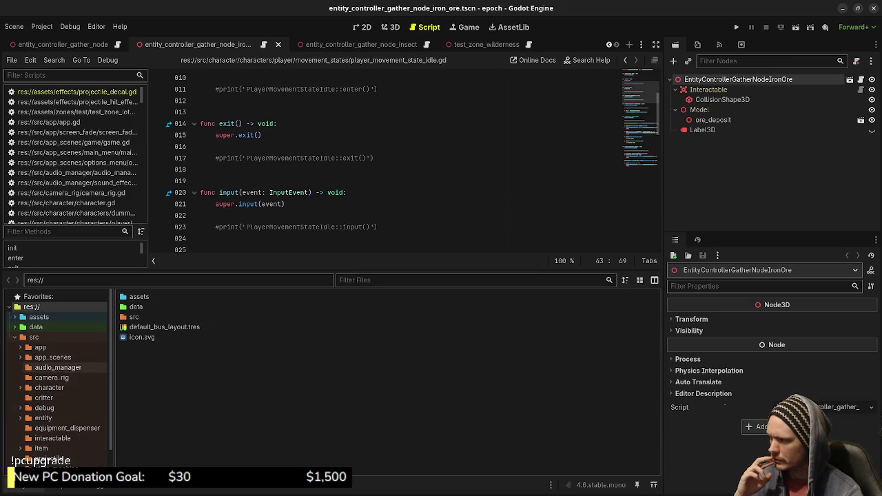
Step: Open sound_effect.gd and audio_manager.gd, highlight sound_effect_id, and enlarge the script editor
left_click(58, 367)
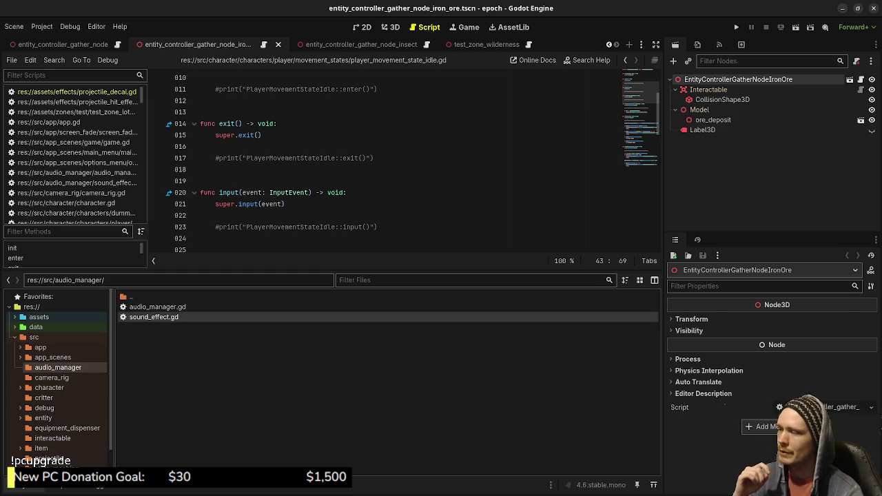
double_click(154, 317)
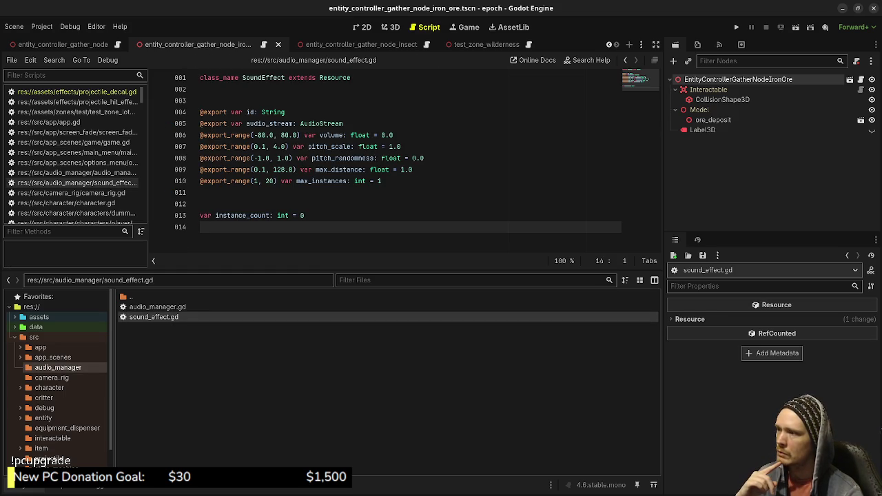
double_click(158, 307)
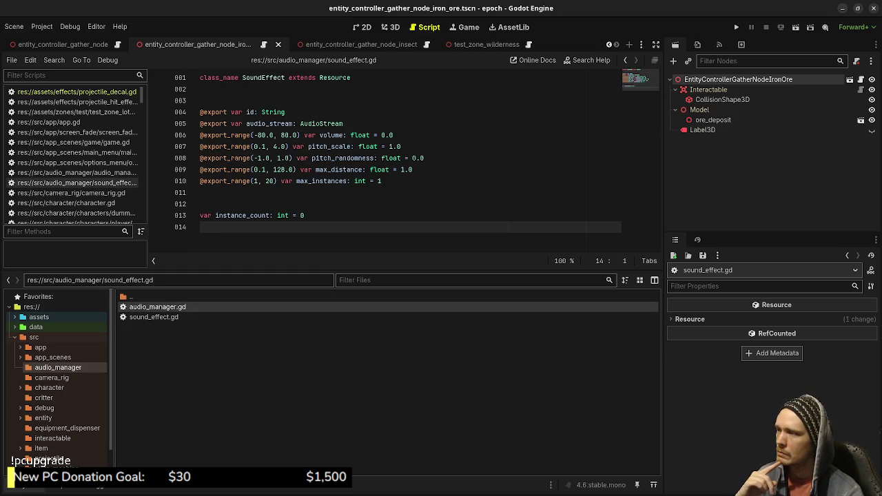
scroll(414, 163, "down", 2)
scroll(413, 163, "up", 1)
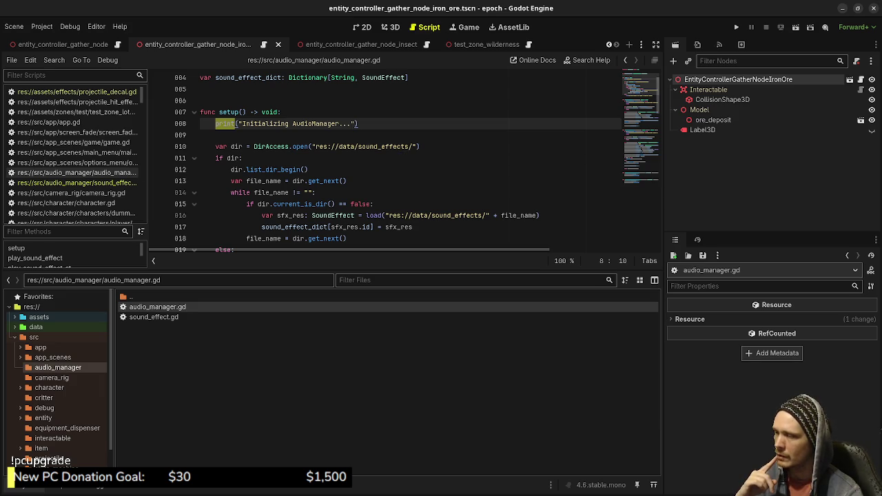
scroll(414, 164, "down", 1)
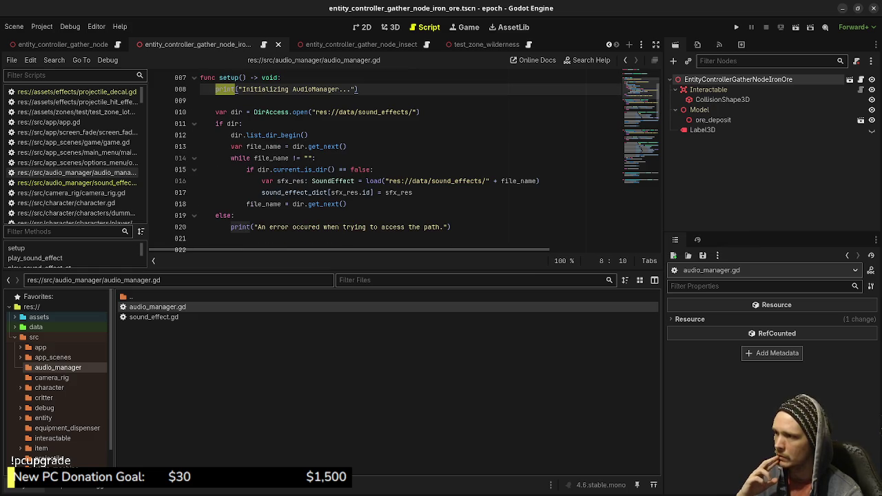
scroll(372, 216, "down", 3)
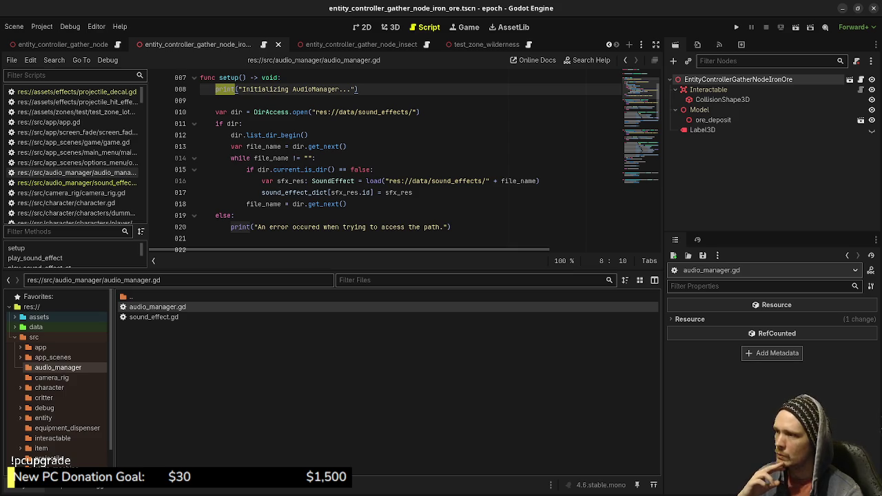
scroll(414, 159, "down", 3)
scroll(414, 158, "down", 3)
scroll(413, 159, "up", 3)
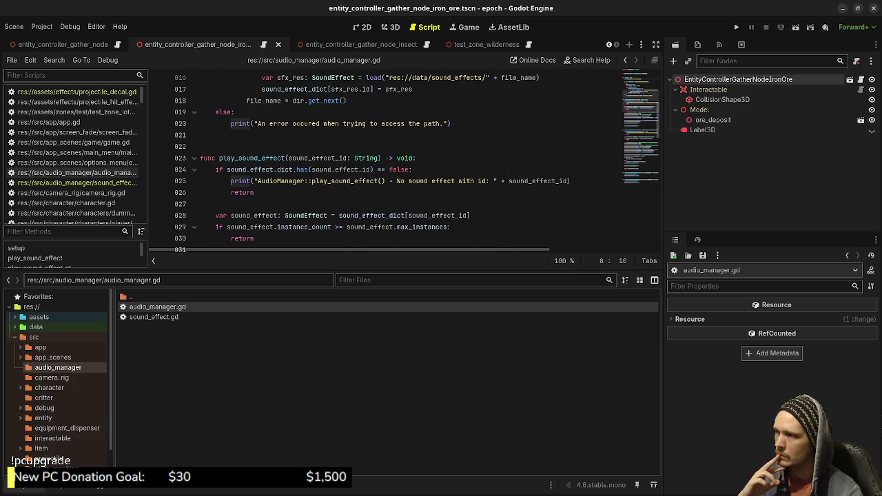
double_click(317, 158)
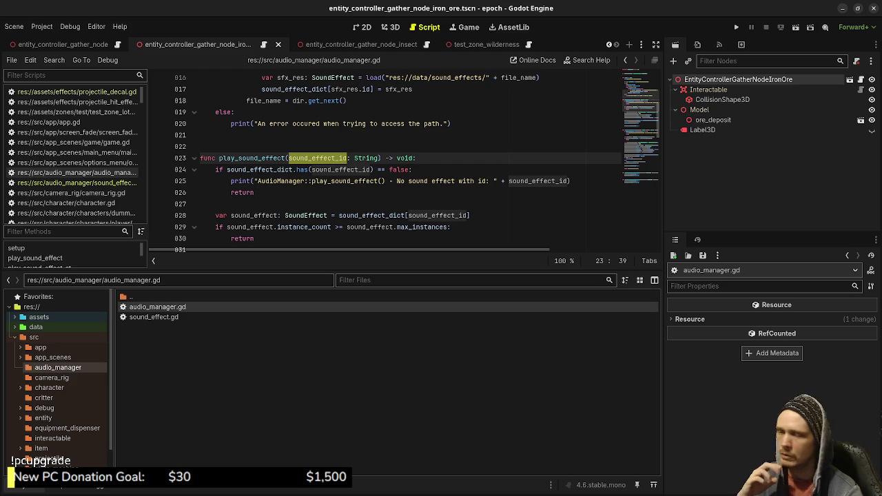
left_click_drag(333, 270, 333, 381)
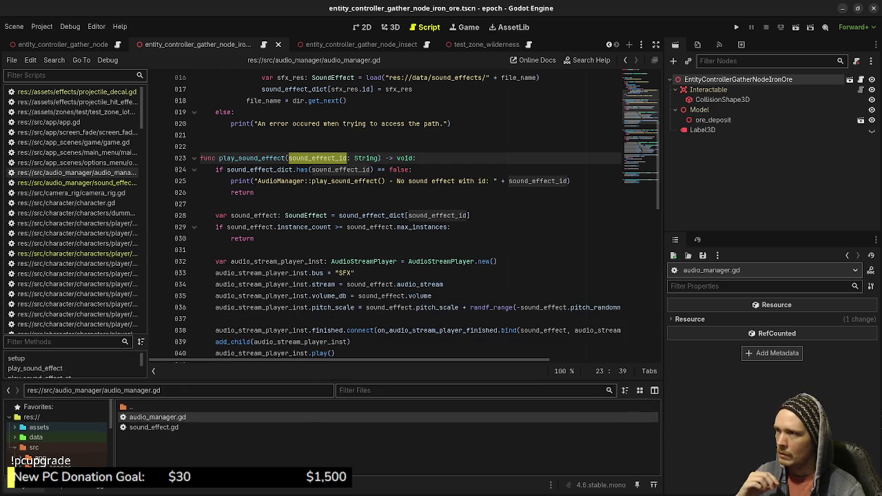
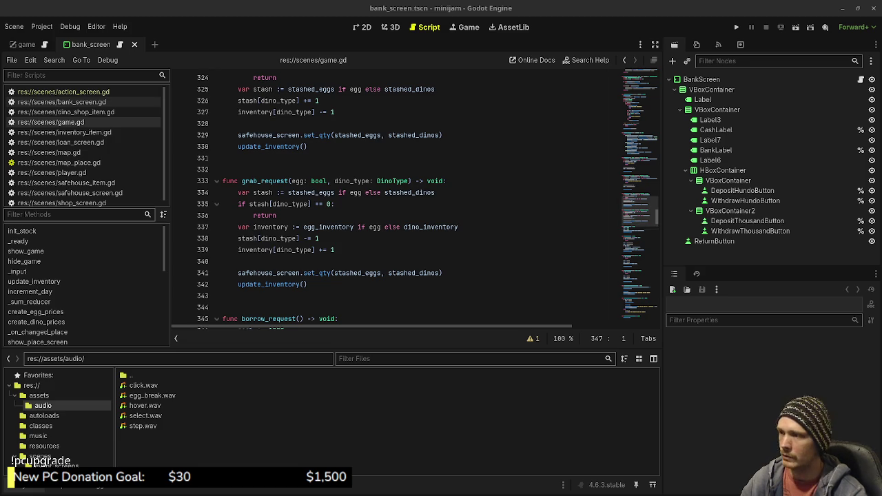
Step: Scroll game.gd to borrow_request, place the caret on line 350, and collapse the assets folder
scroll(639, 210, "down", 5)
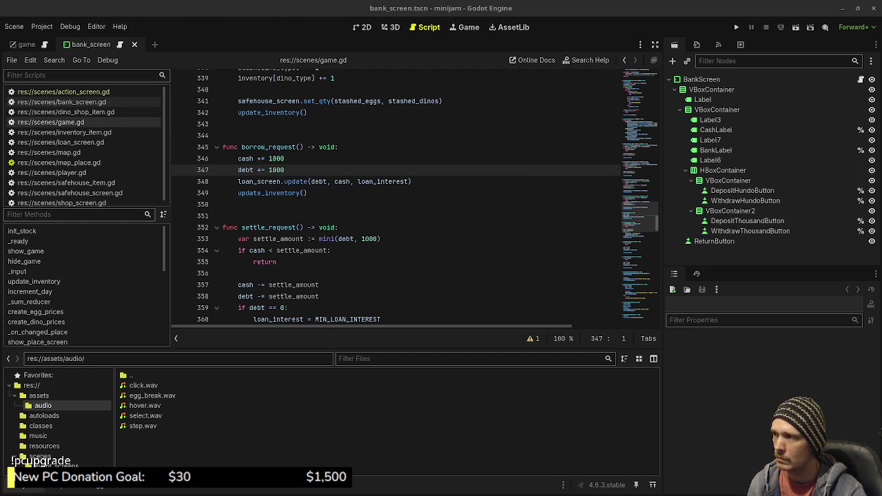
left_click(222, 204)
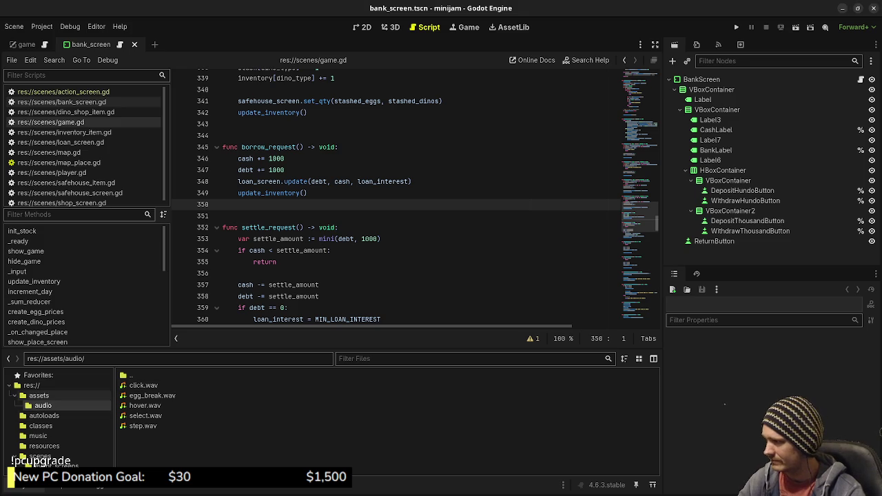
left_click(14, 396)
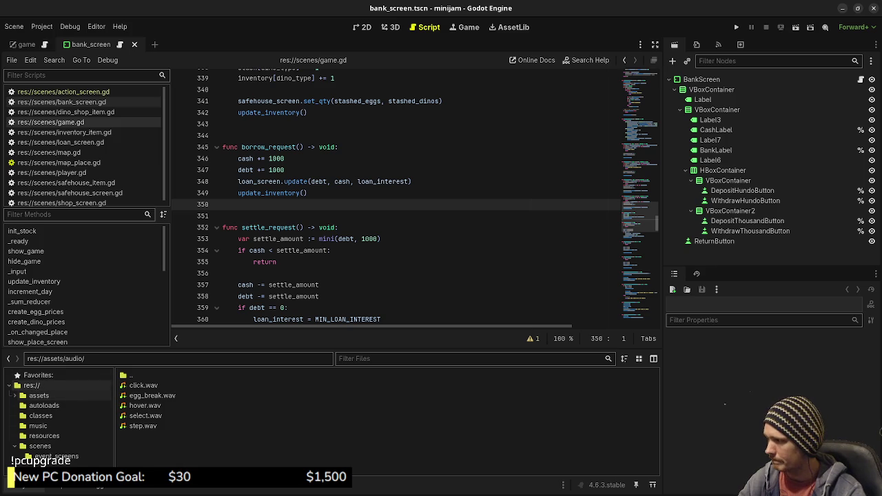
Step: Create an audio_manager folder in the project root
right_click(45, 383)
mouse_move(83, 385)
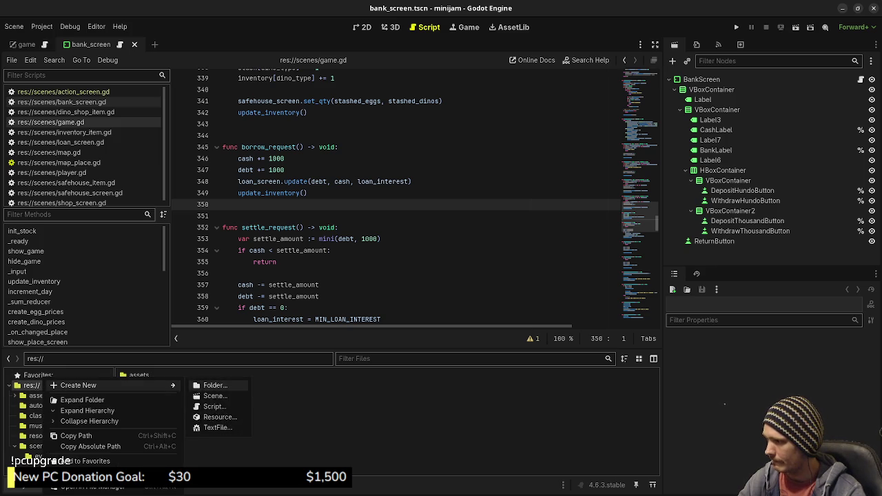
left_click(207, 385)
type("audio")
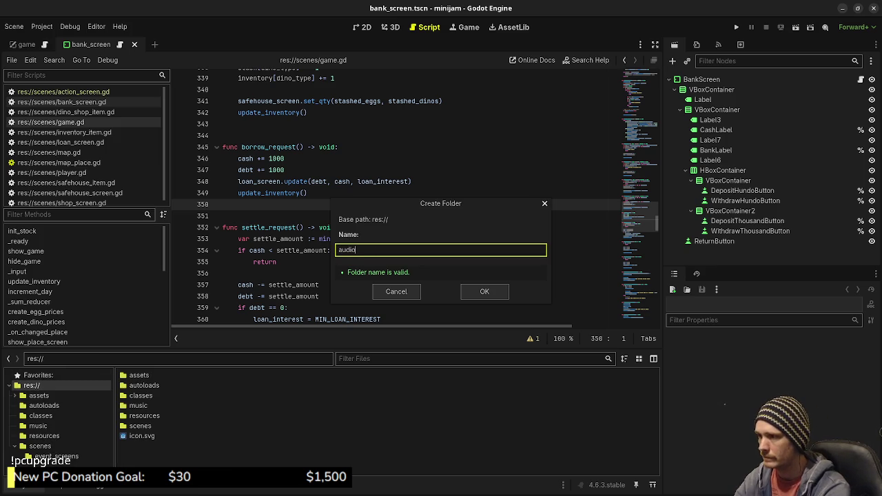
type("_manager")
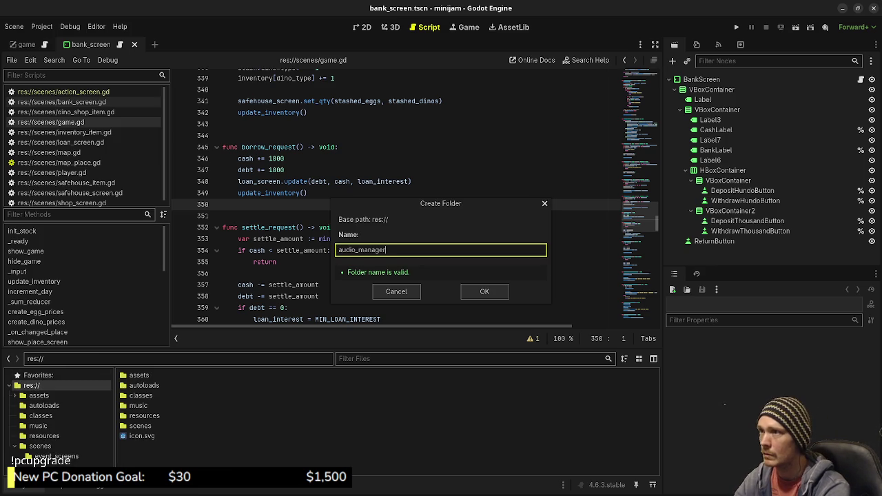
key("Return")
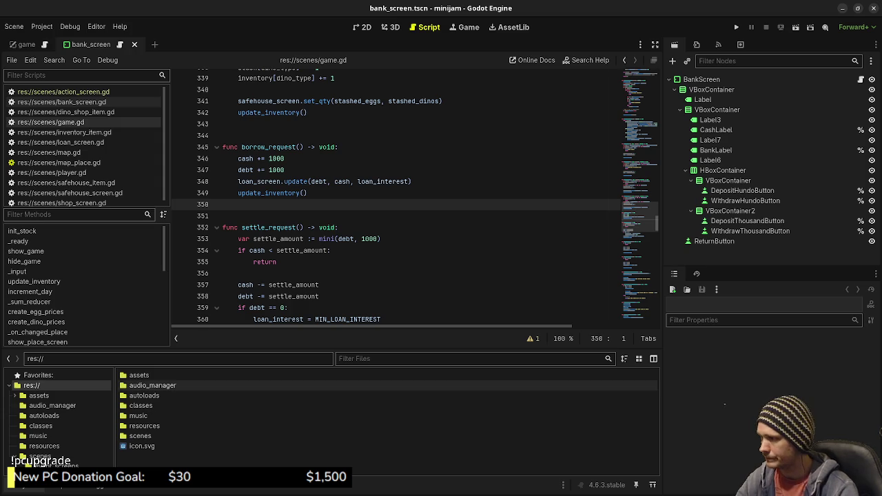
Step: Add sound_effect.gd in audio_manager, replace its template with the SoundEffect resource class, and save
right_click(193, 426)
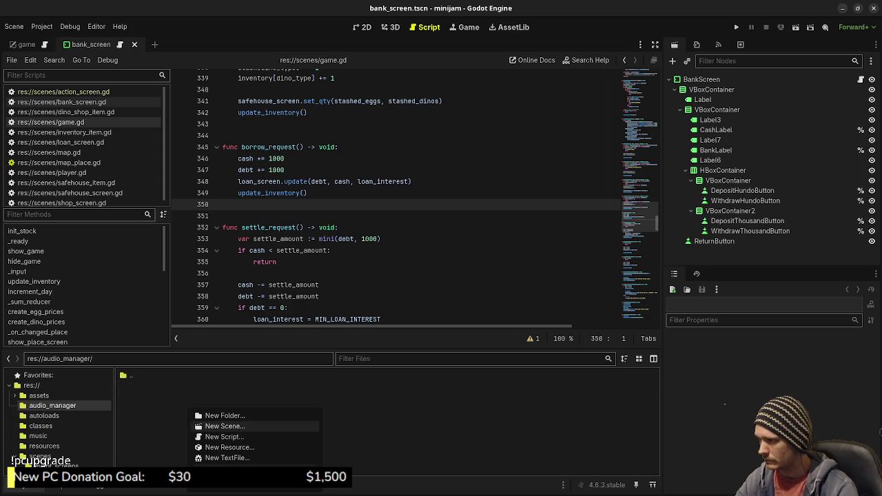
left_click(222, 437)
type("sound_effect.gd")
key("Return")
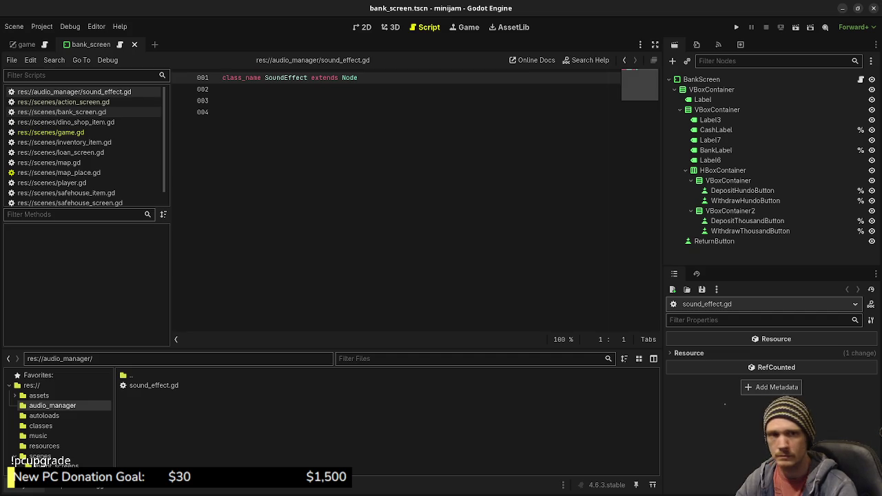
key("ctrl+a")
type("class_name SoundEffect extends Resource   @export var id: String @export var audio_stream: AudioStream @export_range(-80.0, 80.0) var volume: float = 0.0 @export_range(0.1, 4.0) var pitch_scale: float = 1.0 @export_range(-1.0, 1.0) var pitch_randomness: float = 0.0 @export_range(0.1, 128.0) var max_distance: float = 1.0 @export_range(1, 20) var max_instances: int = 1   var instance_count: int = 0")
left_click(424, 146)
key("ctrl+s")
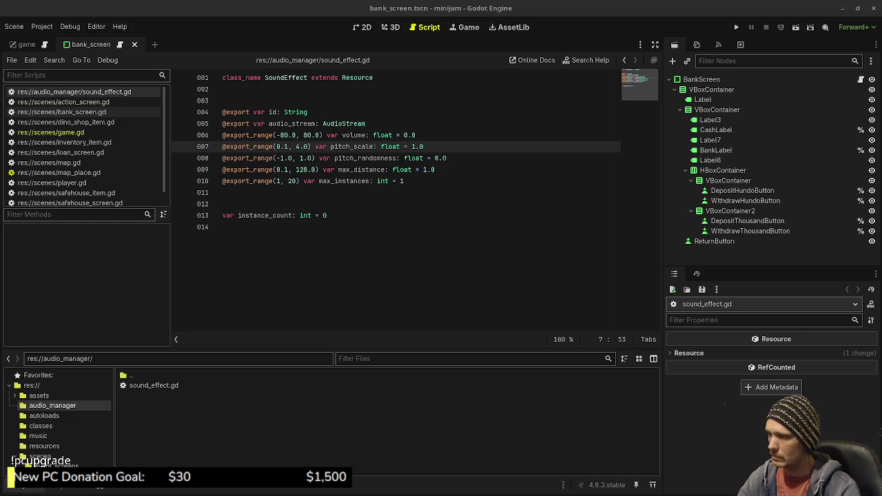
Step: Create audio_manager.gd in audio_manager, paste in the AudioManager node code, and save
right_click(175, 412)
left_click(207, 438)
type("audio_manager/audio_manager.gd")
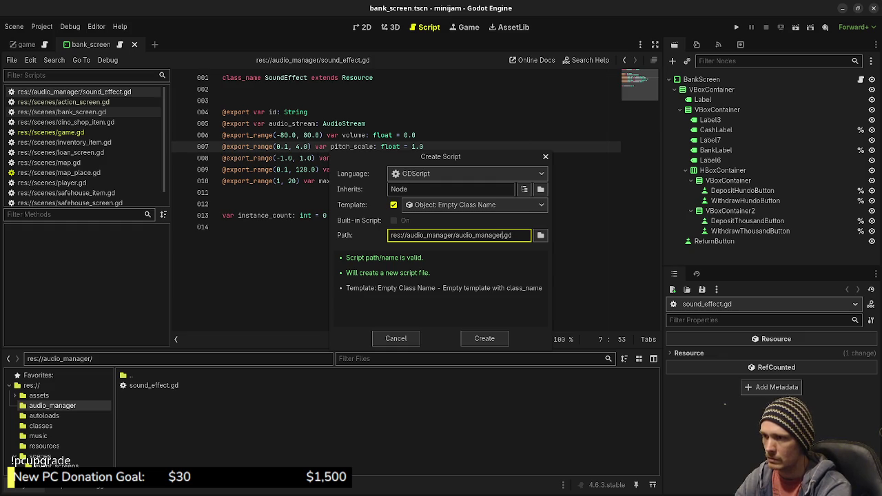
key("Return")
key("ctrl+a")
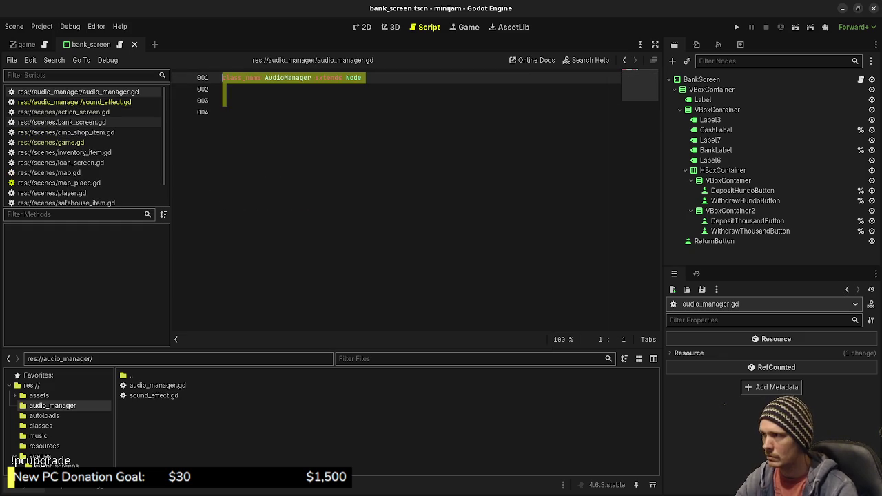
key("ctrl+v")
key("ctrl+s")
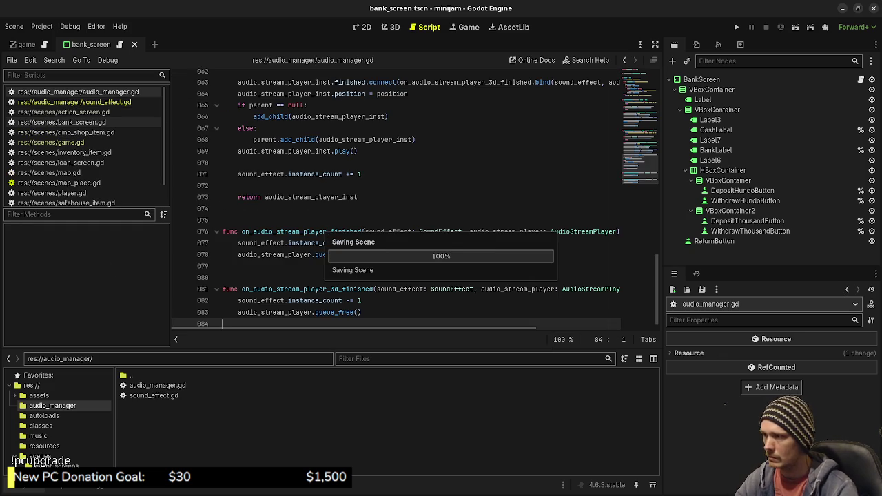
scroll(395, 199, "up", 15)
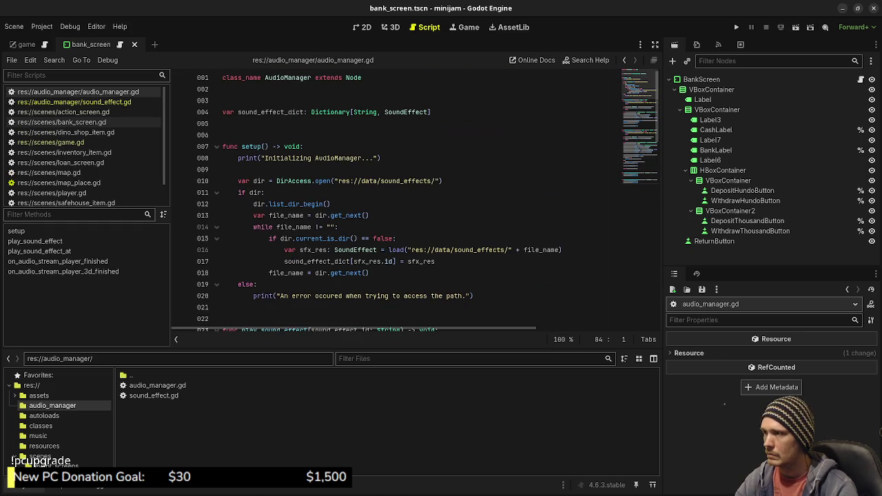
left_click(362, 78)
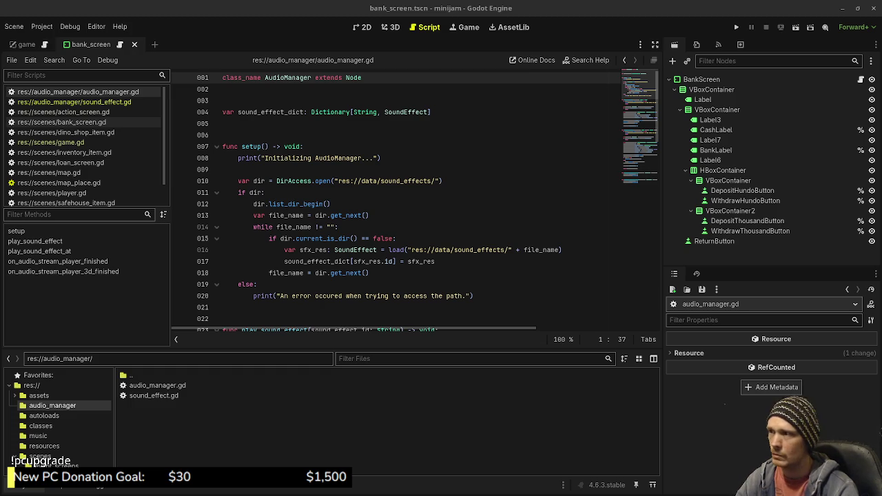
Step: Add 'static var instance' and a ready() function setting instance = self, then save
left_click(228, 89)
key("Return")
key("Return")
type("static var instance")
key("Return")
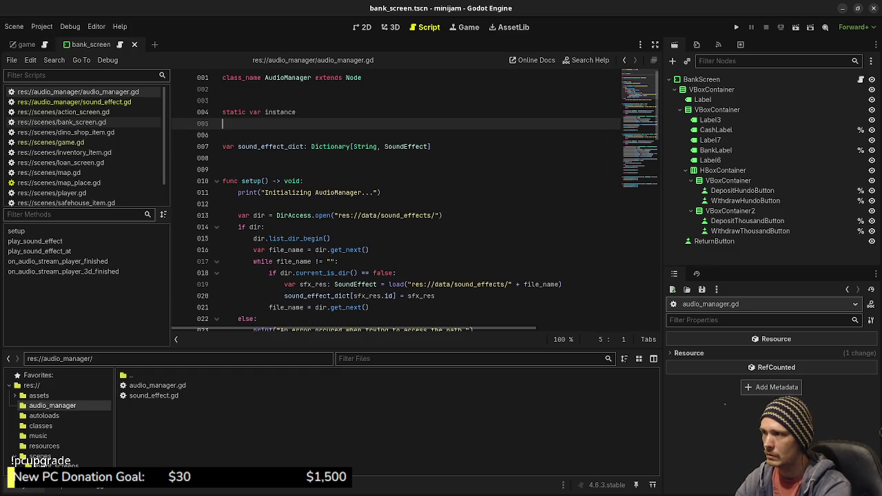
scroll(414, 200, "down", 10)
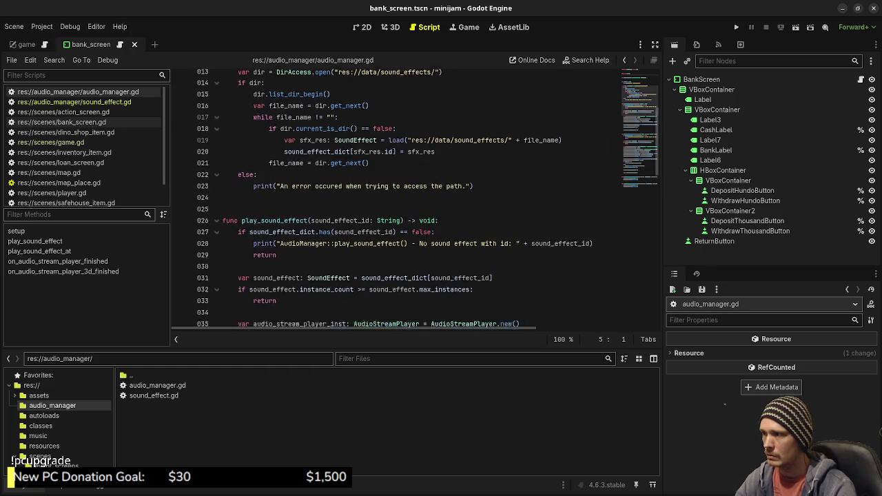
scroll(414, 200, "up", 10)
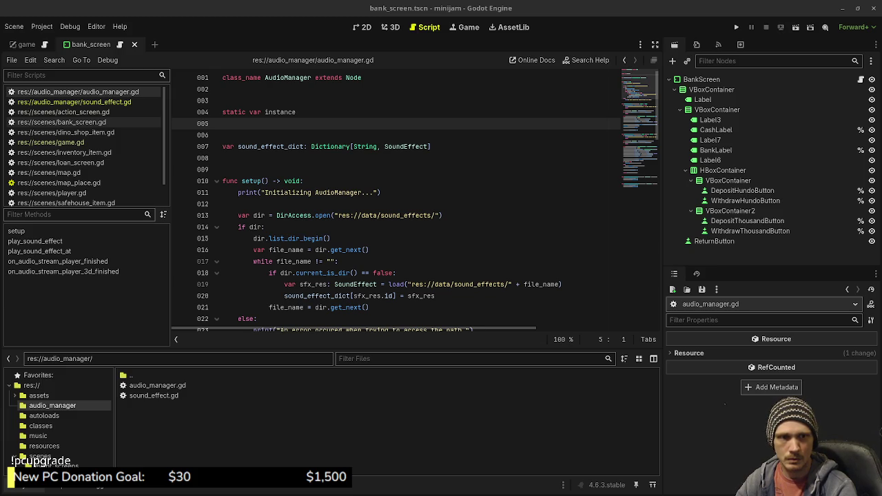
left_click(222, 169)
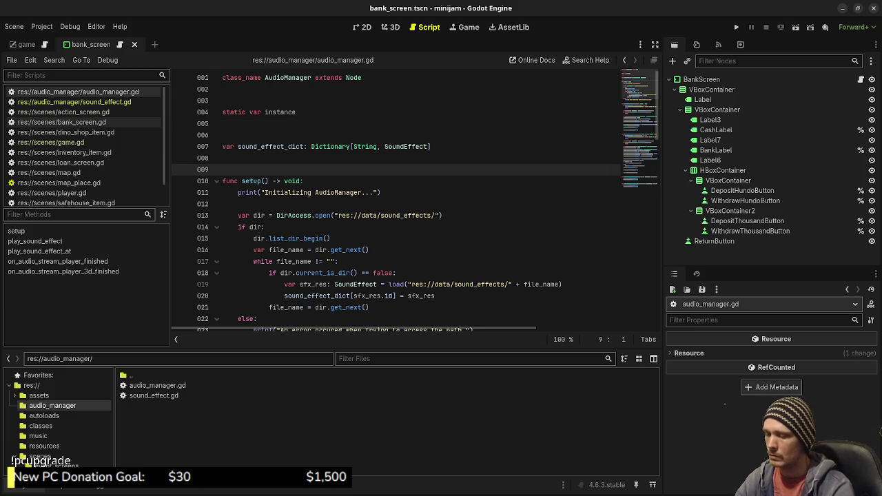
key("Return")
type("func ready")
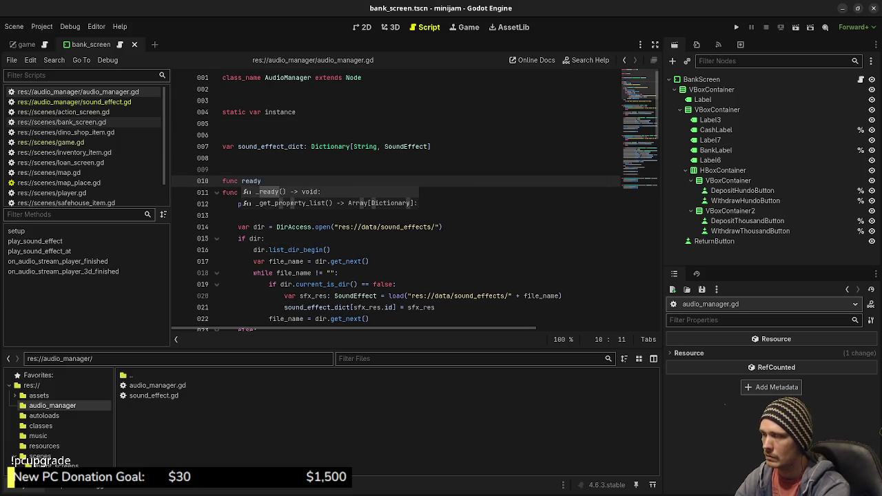
type("() -> void:")
key("Return")
type("instance =")
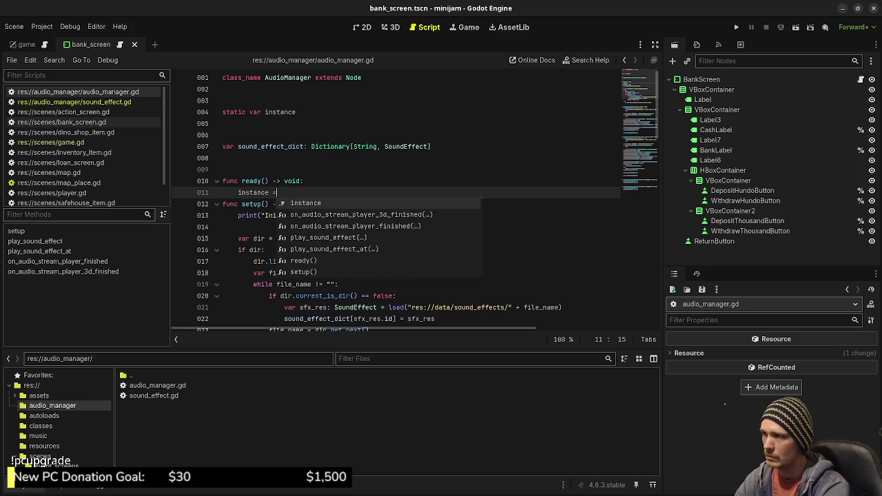
type(" self")
key("Return")
key("ctrl+s")
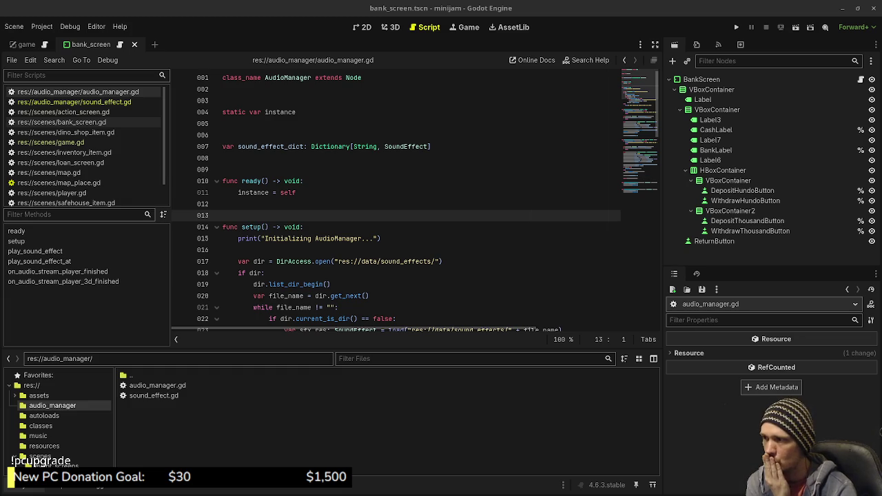
Step: Call setup() inside ready() and save the script
left_click(296, 192)
key("Return")
key("Return")
type("set")
key("Return")
key("ctrl+s")
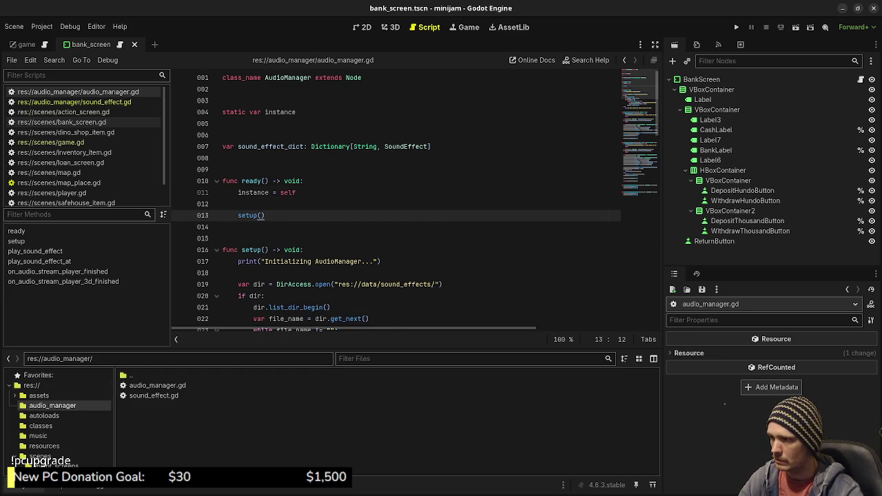
Step: Change the DirAccess path from data to res://assets/audio/sound_effects/
double_click(369, 284)
type("assets")
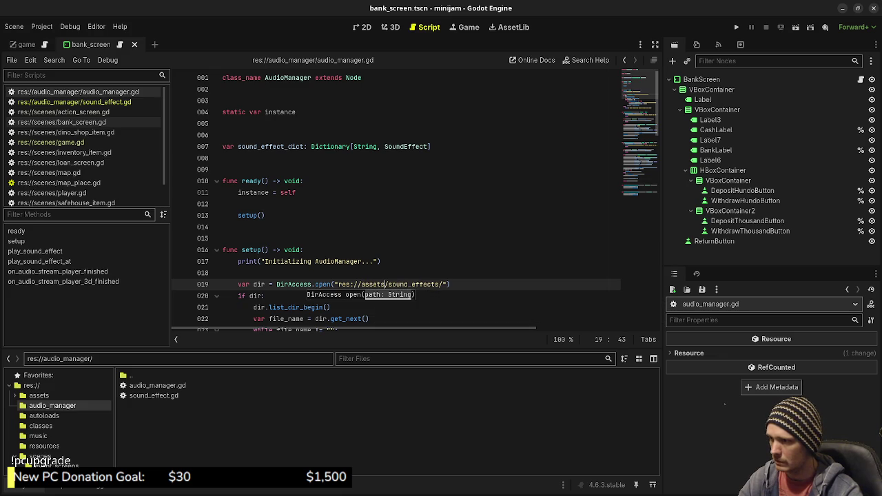
left_click(15, 395)
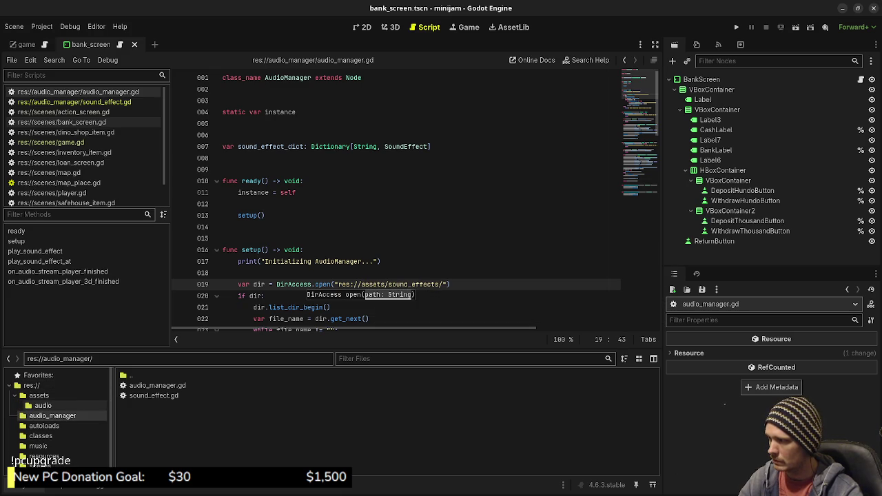
left_click(407, 284)
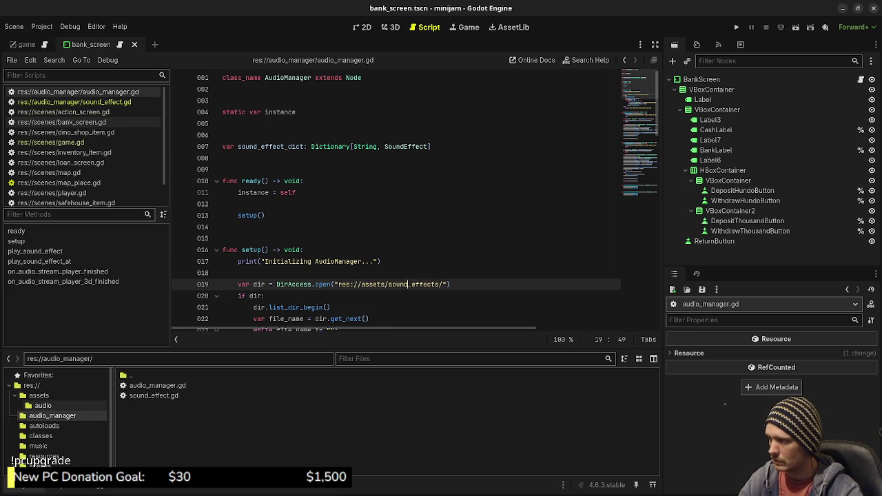
left_click(388, 284)
type("audio/")
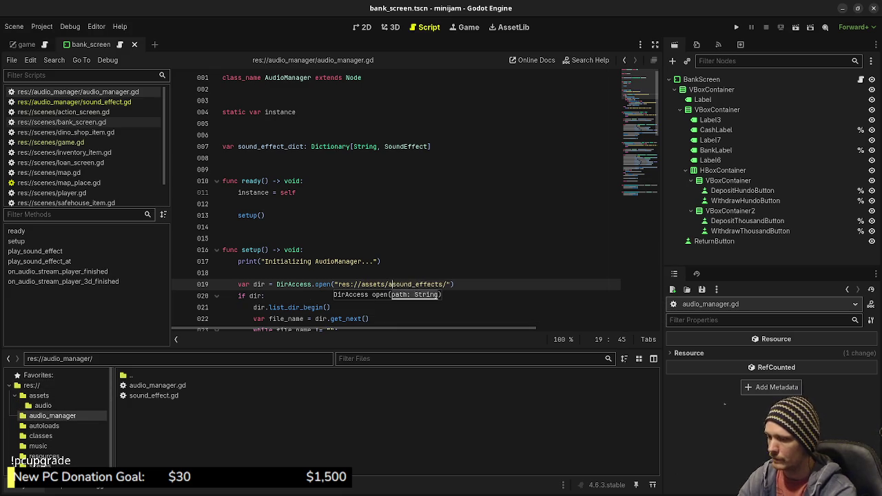
left_click(228, 239)
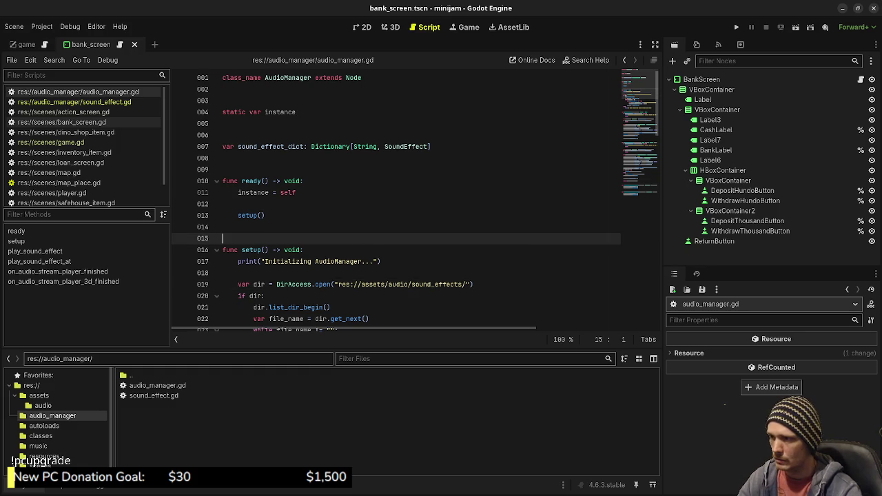
Step: Create a sound_effects folder inside assets/audio
left_click(43, 405)
right_click(163, 442)
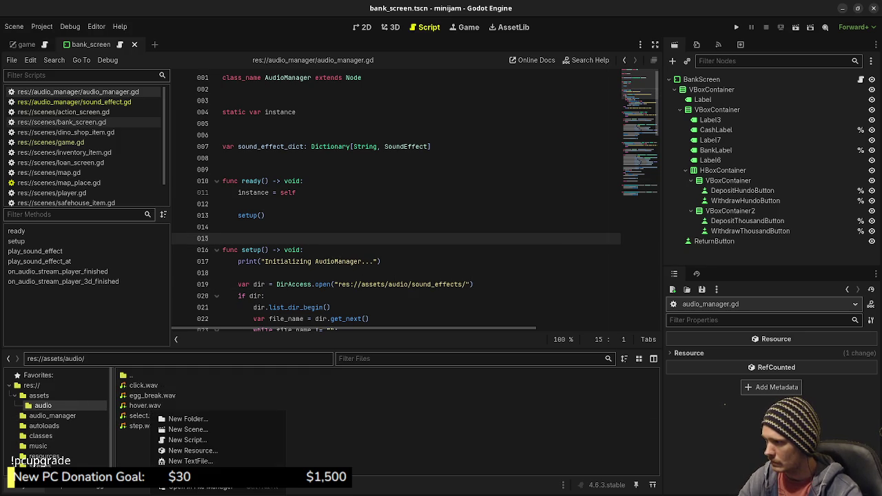
left_click(180, 418)
type("sound")
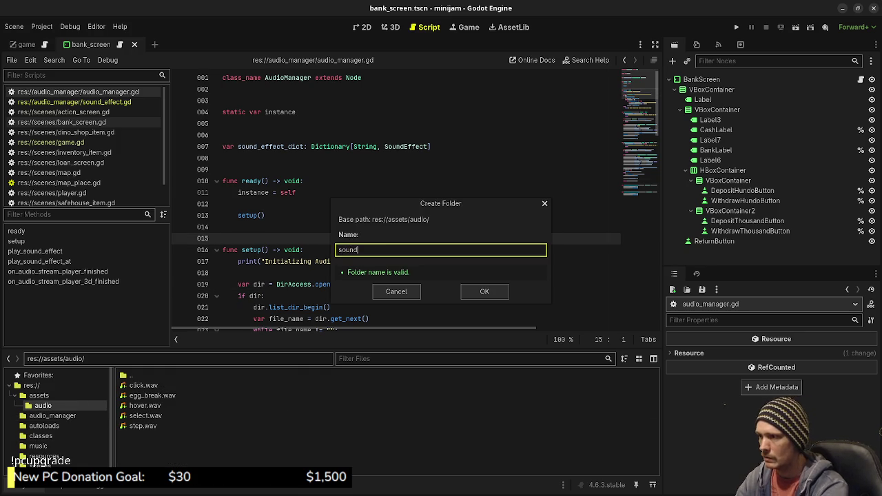
type("_effects")
key("Return")
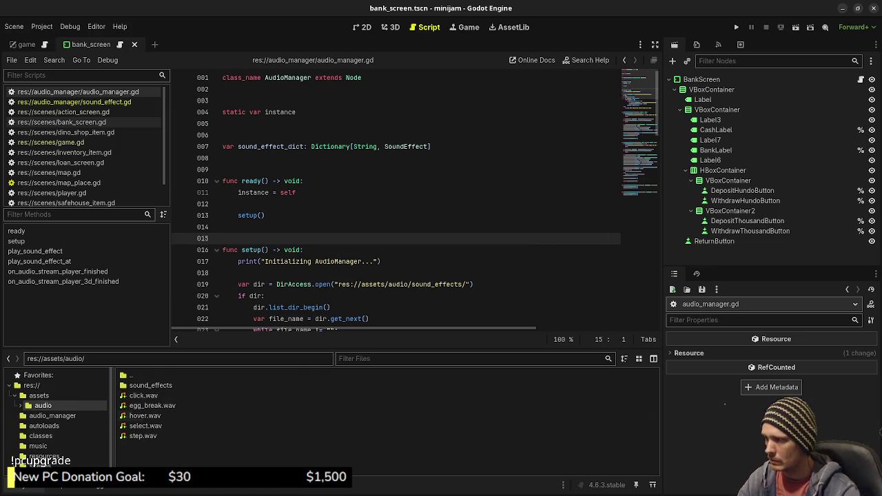
Step: Move the five .wav files into sound_effects and confirm the move
left_click(143, 396)
left_click(153, 405, "shift")
left_click(143, 436, "shift")
left_click_drag(142, 436, 153, 385)
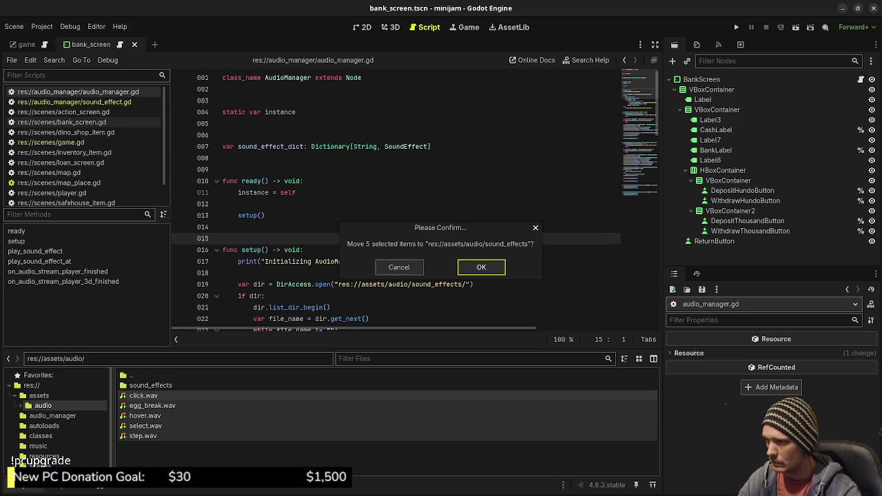
key("Return")
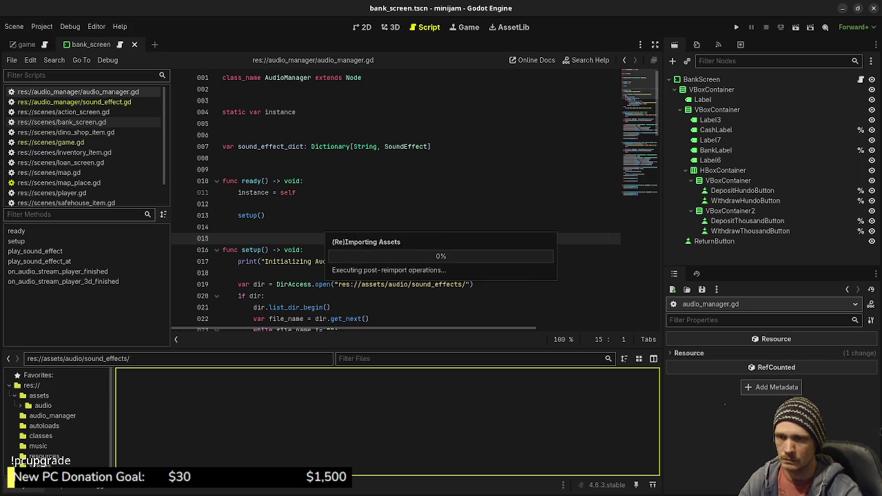
Step: Replace data with assets/audio in audio_manager.gd's load path and save
left_click(269, 295)
scroll(269, 295, "down", 5)
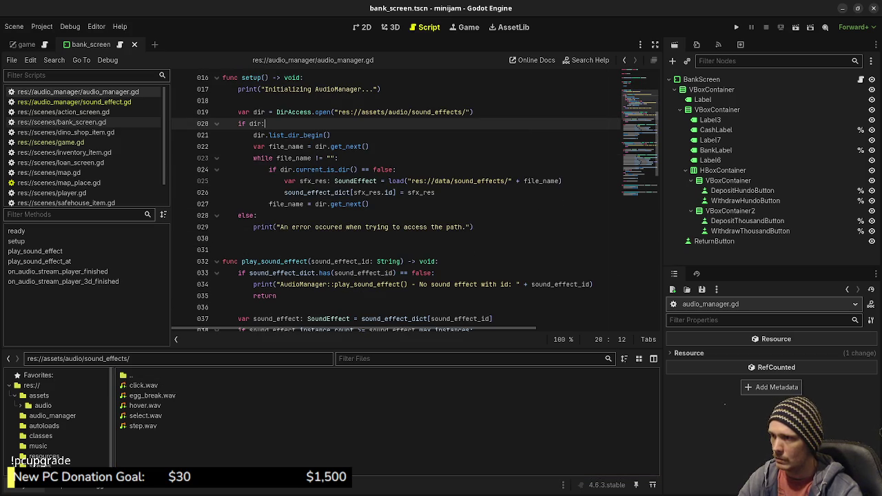
scroll(396, 200, "up", 2)
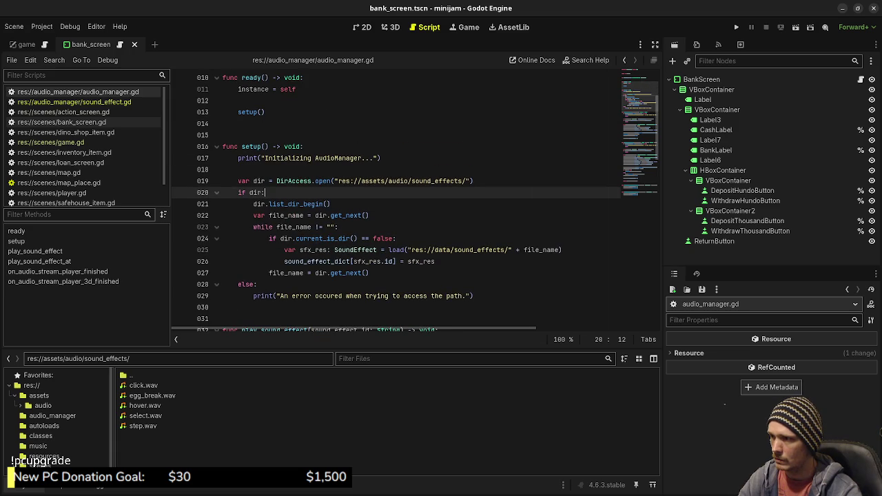
double_click(443, 250)
type("assets")
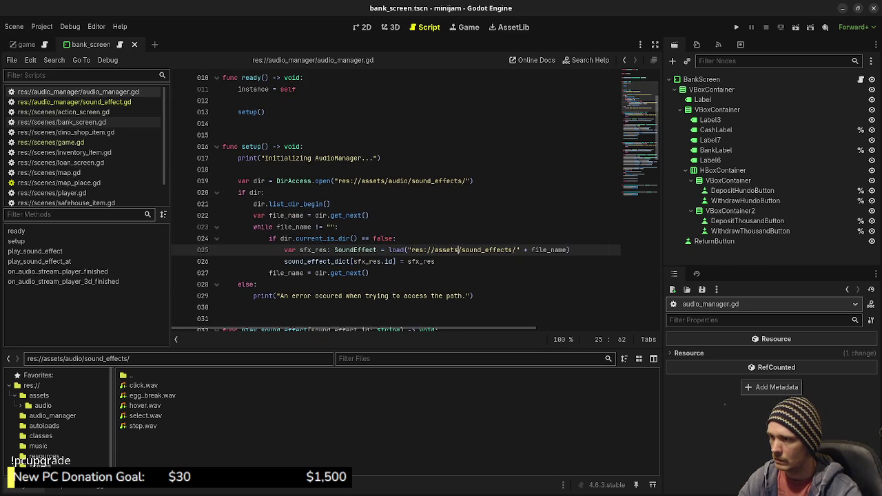
type("audio/")
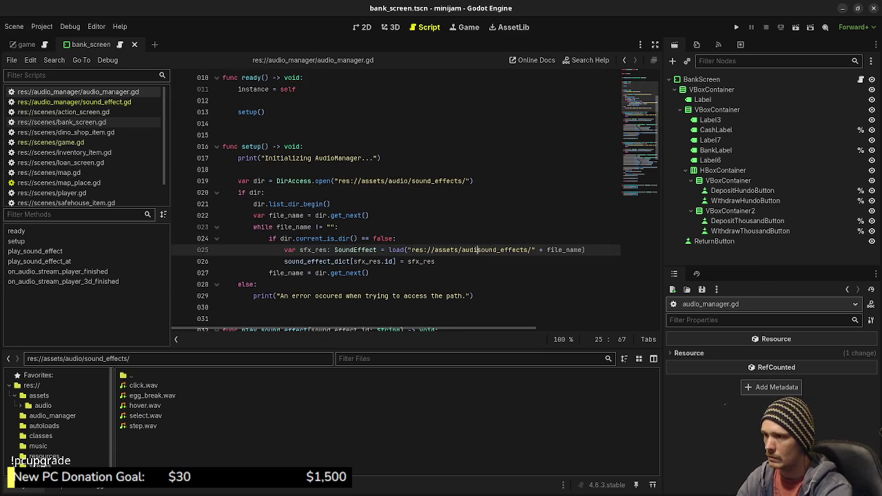
type("/")
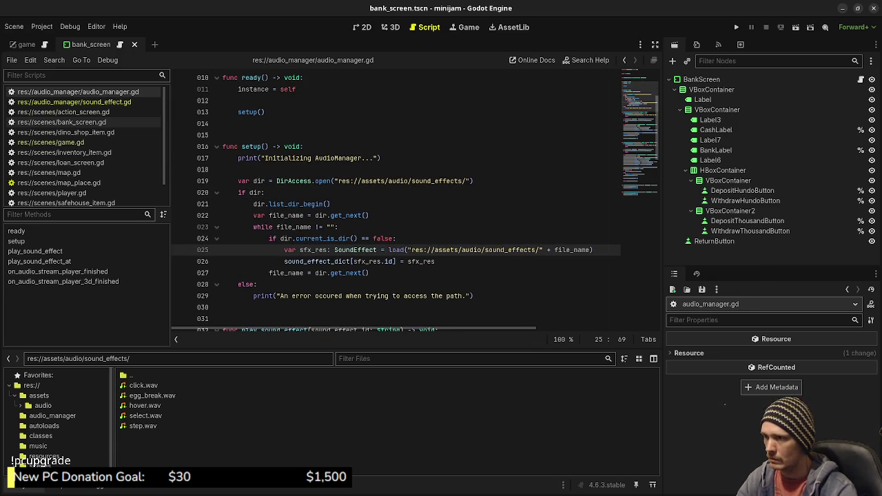
key("Up")
key("Up")
key("ctrl+s")
Step: Look over the script, then open game.gd and the game scene
scroll(413, 199, "down", 3)
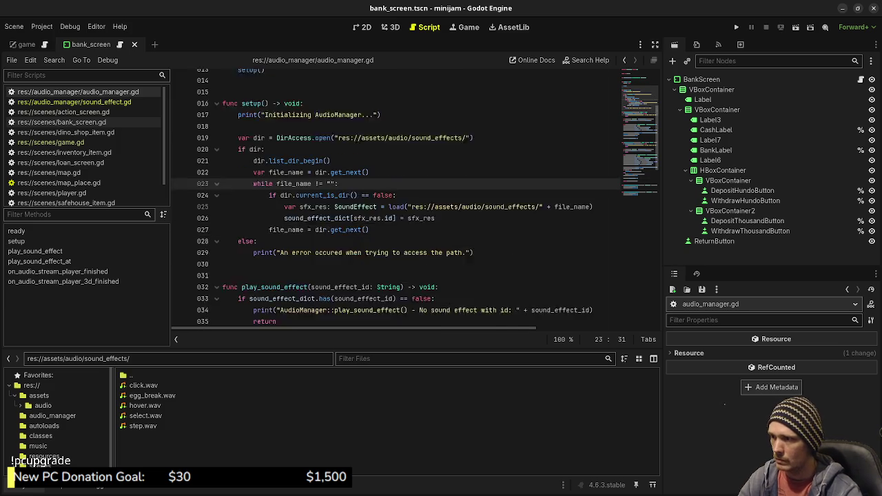
scroll(413, 200, "down", 6)
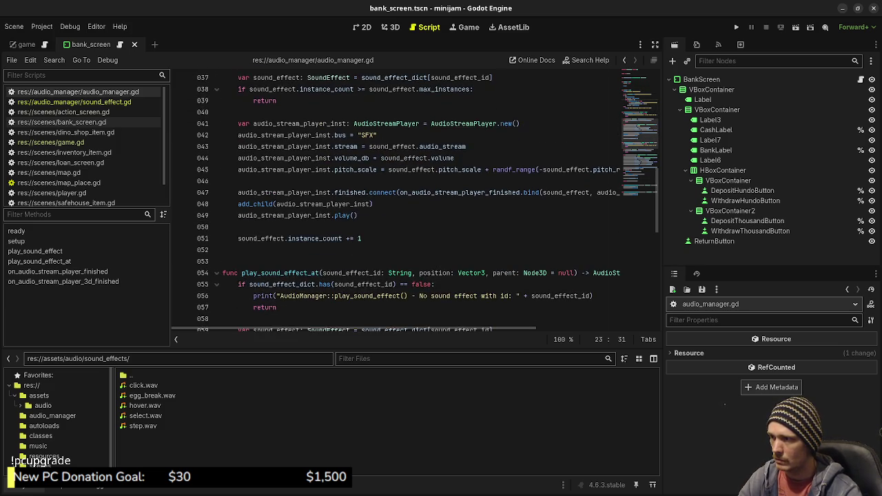
scroll(413, 200, "down", 12)
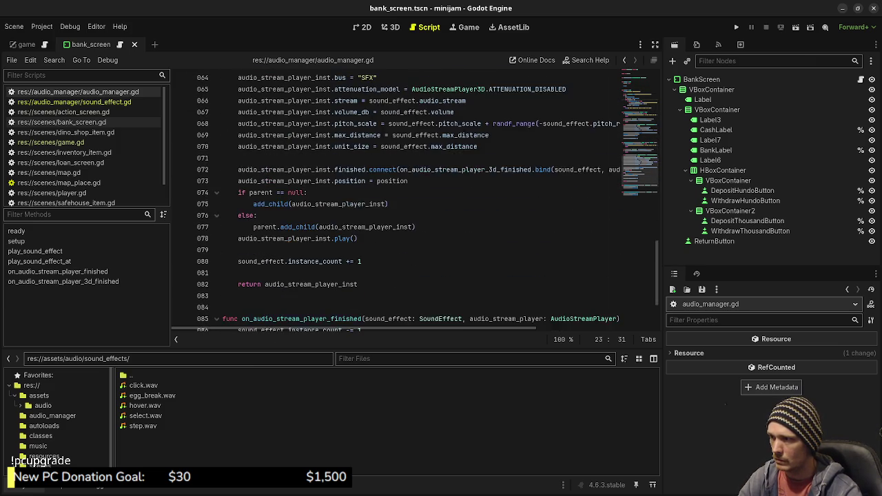
scroll(413, 200, "up", 9)
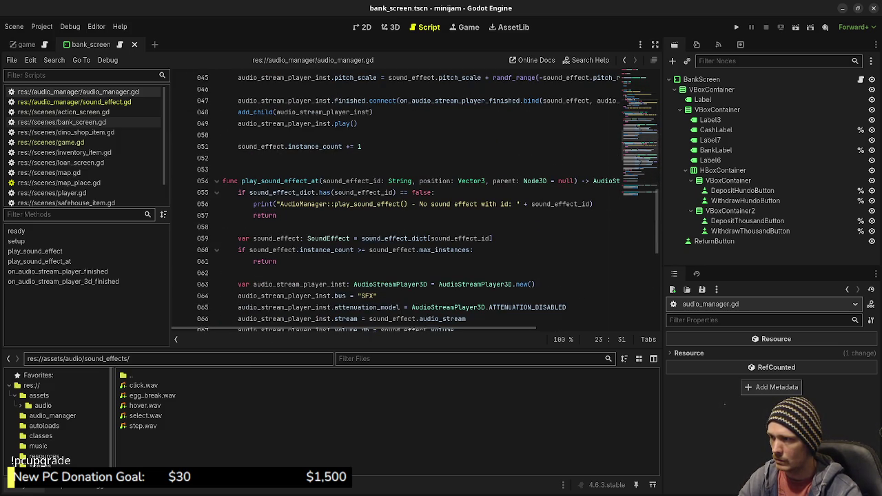
scroll(413, 200, "down", 9)
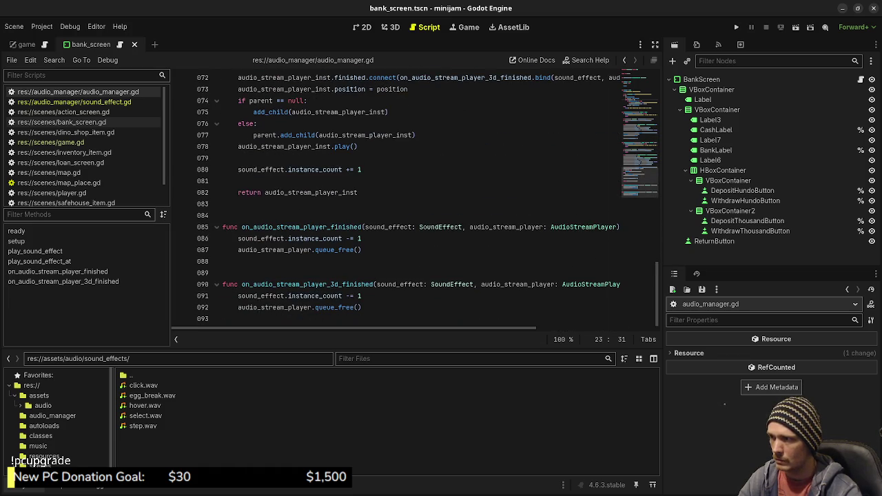
scroll(413, 200, "up", 20)
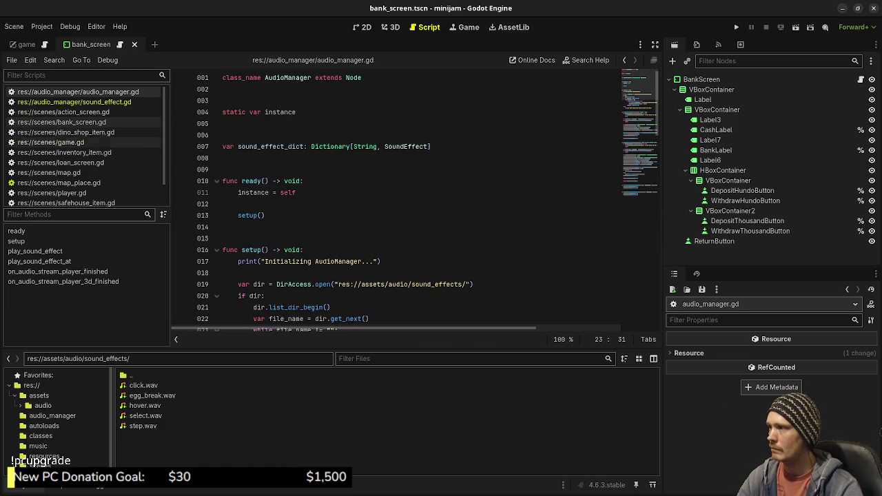
left_click(50, 142)
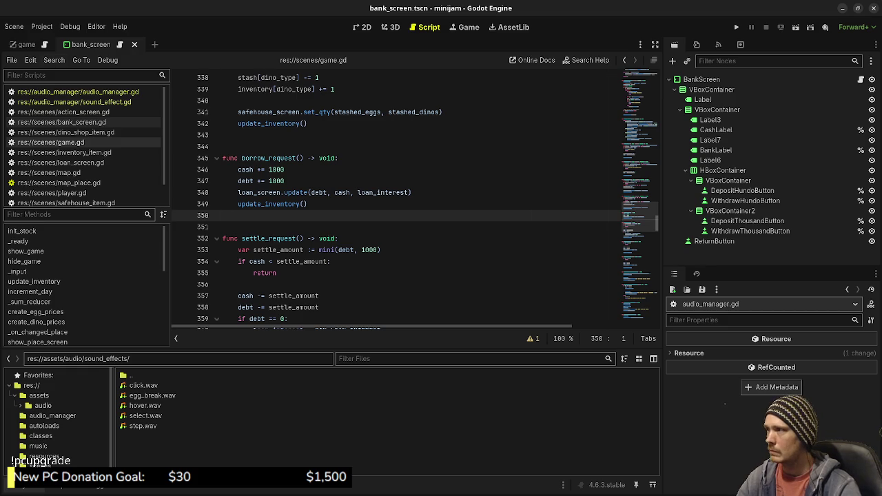
left_click(26, 44)
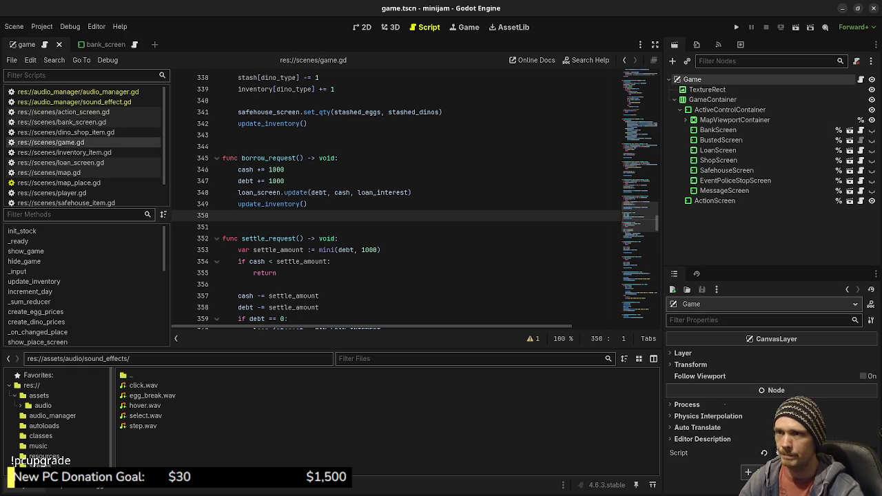
Step: Search the quick scene list for 'audio', then close it without opening anything
key("ctrl+shift+o")
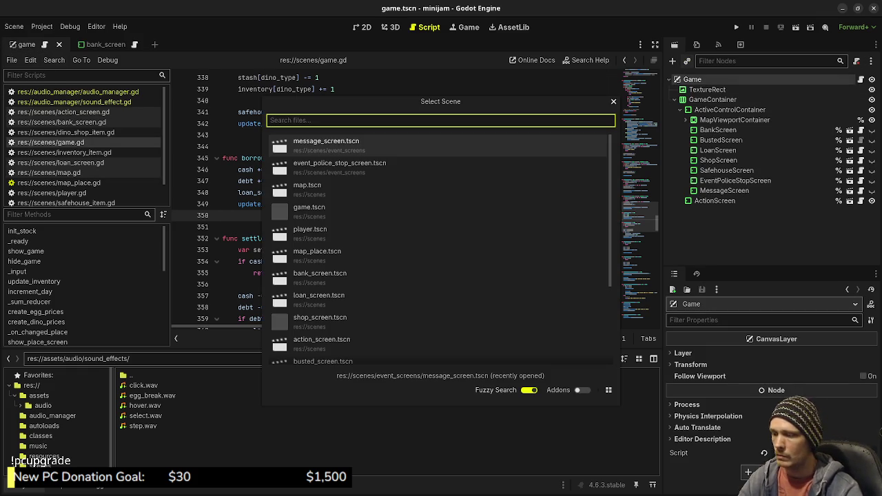
type("audio")
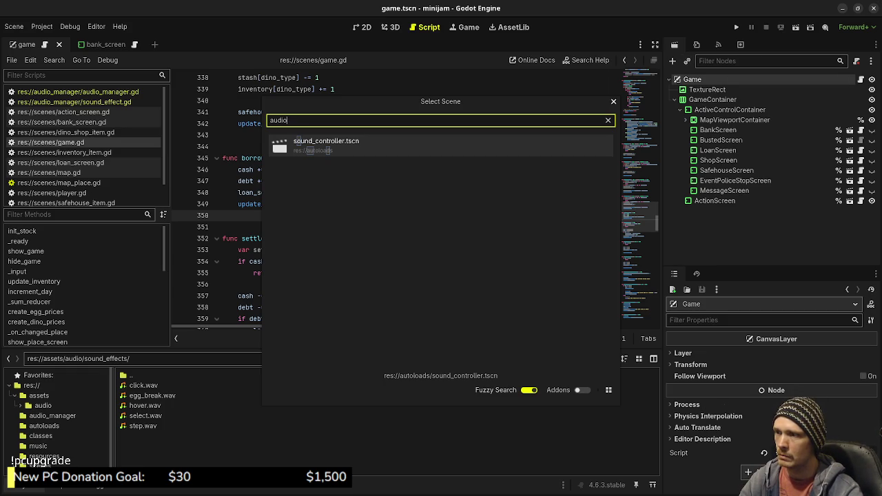
key("Escape")
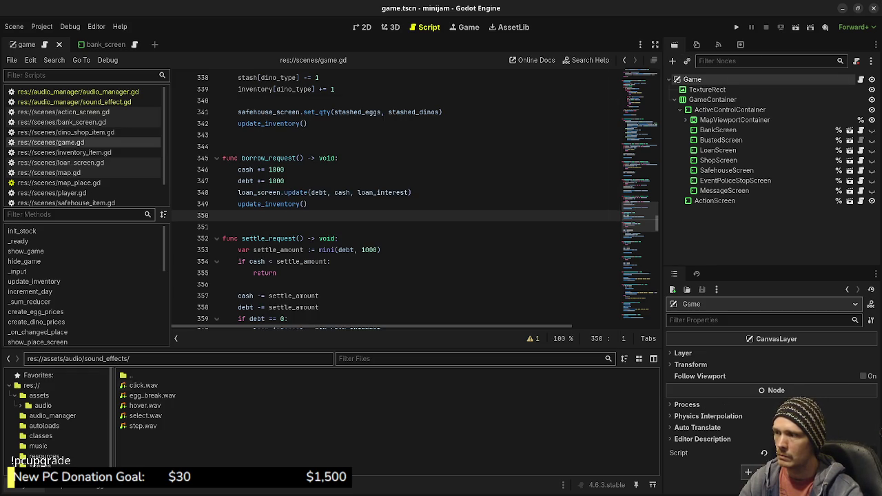
Step: Expand the classes, resources and autoloads folders and open sound_controller.gd
scroll(62, 421, "down", 1)
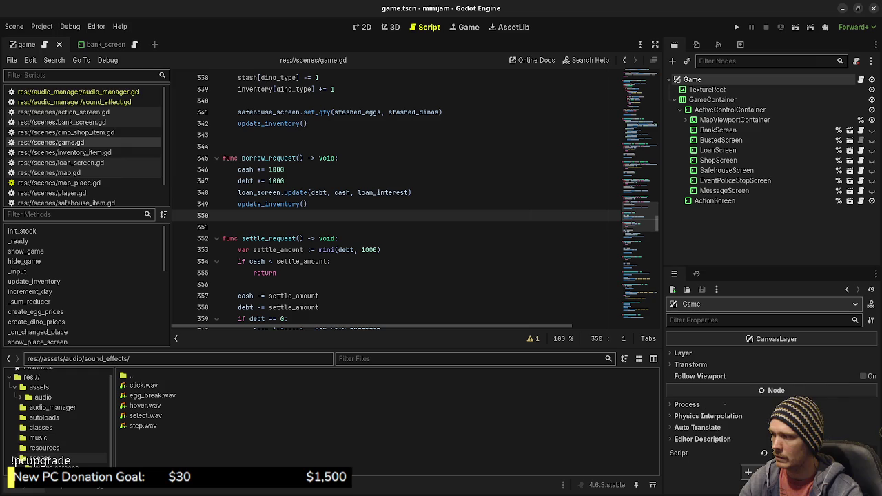
left_click(41, 427)
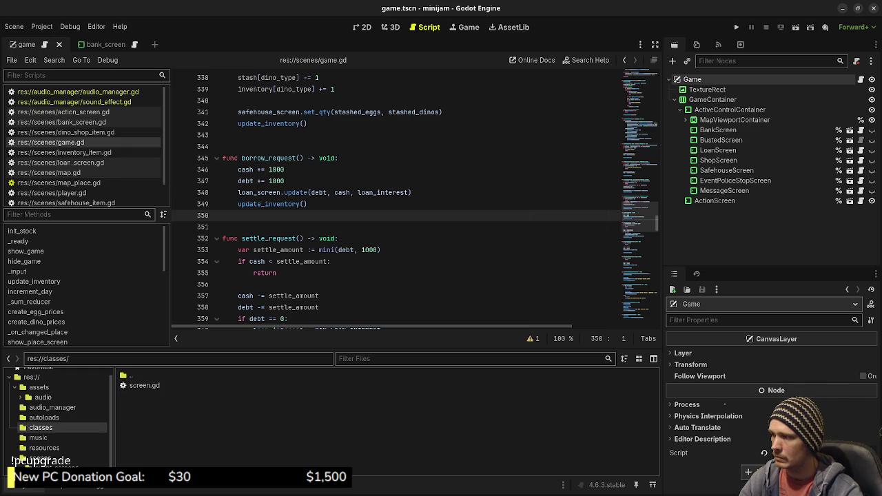
left_click(44, 448)
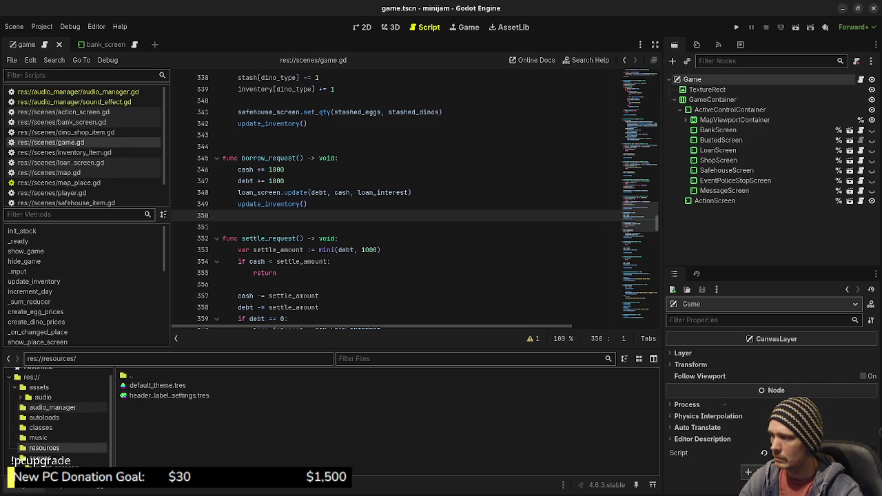
left_click(45, 418)
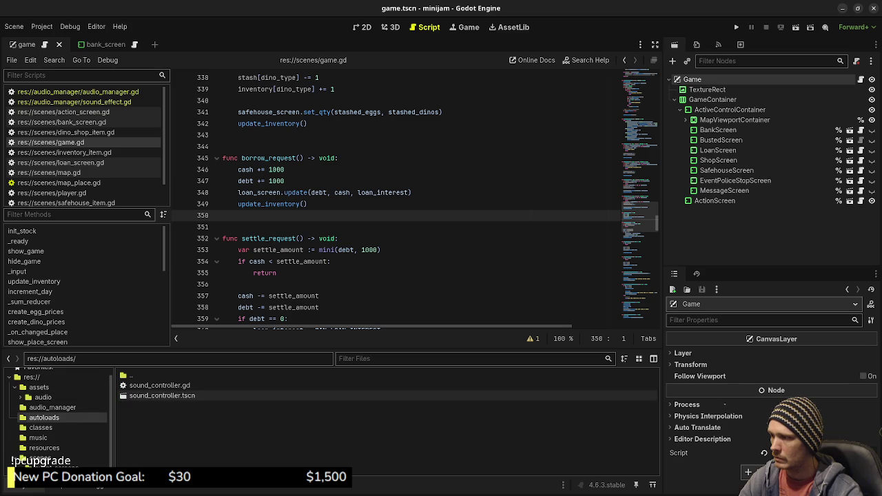
left_click(155, 385)
double_click(155, 385)
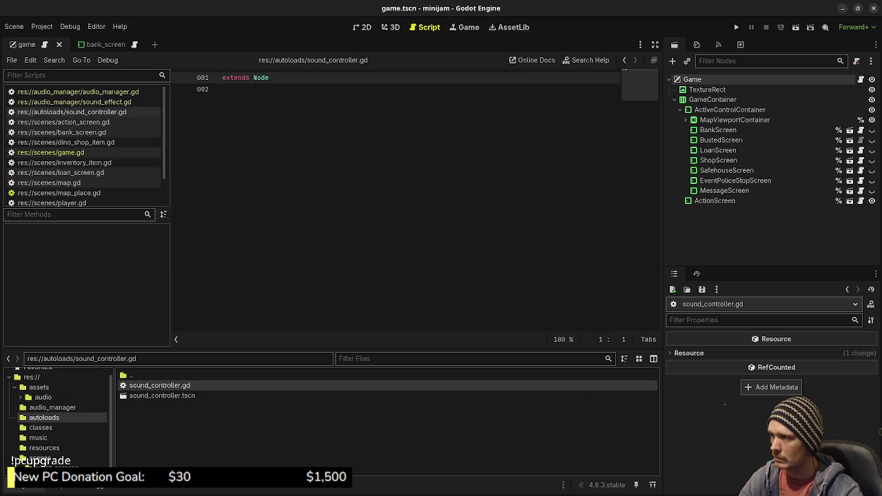
Step: Open sound_controller as a scene, close it, and return to the game scene
double_click(162, 396)
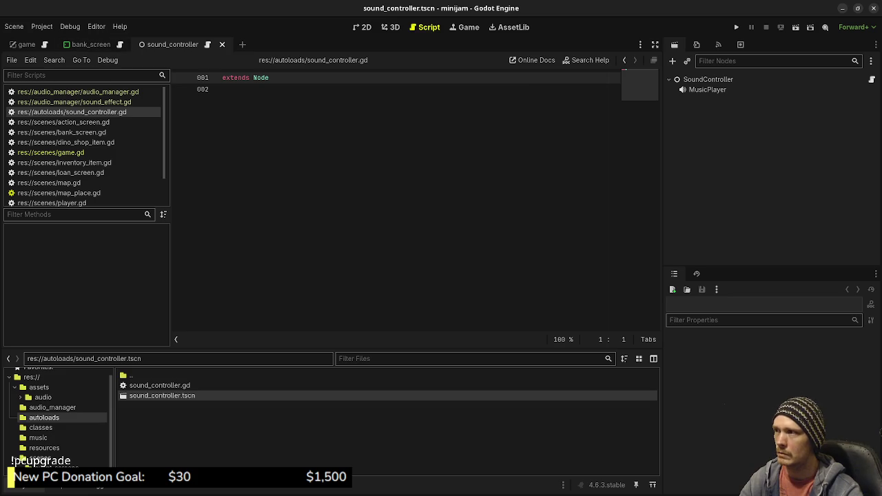
left_click(221, 44)
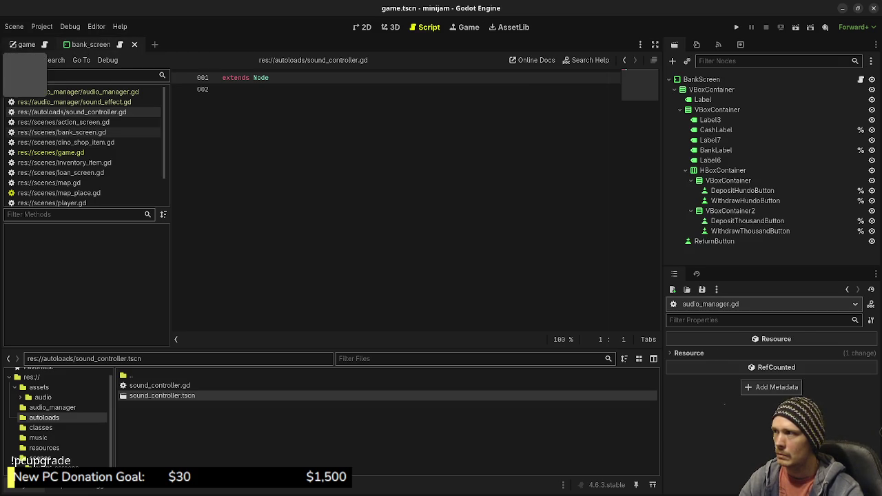
left_click(26, 44)
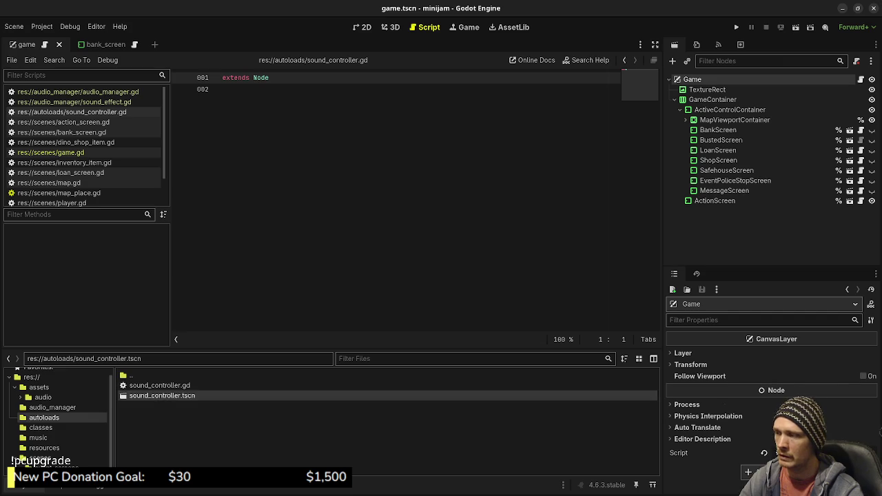
Step: Check assets/audio/sound_effects, then open audio_manager.gd from the audio_manager folder
left_click(43, 397)
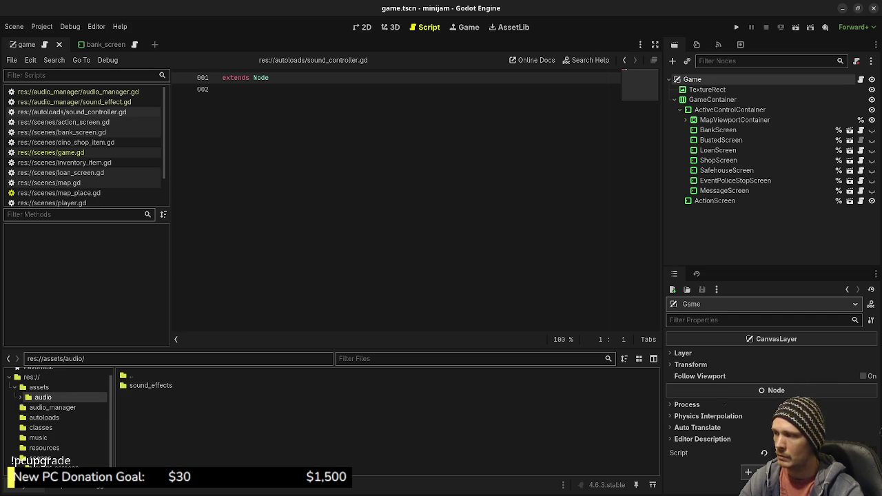
mouse_move(151, 385)
left_mouse_down()
mouse_move(42, 398)
mouse_move(58, 417)
mouse_move(62, 407)
left_mouse_up()
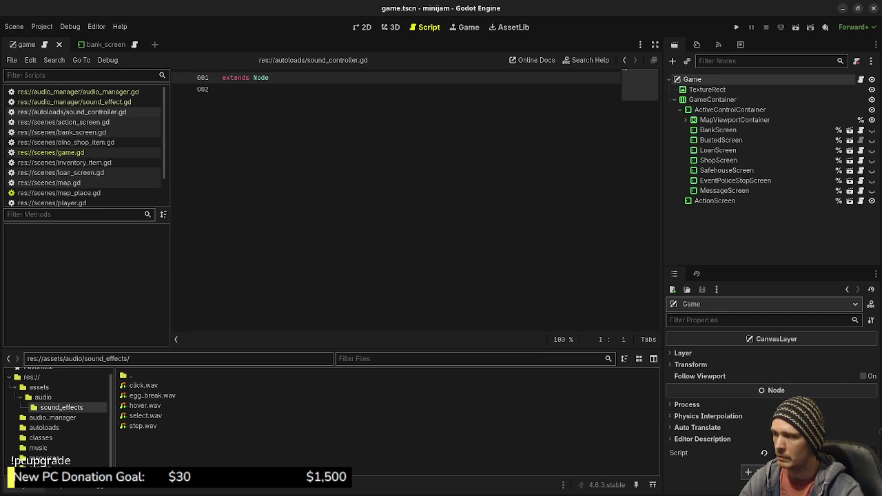
left_click(52, 417)
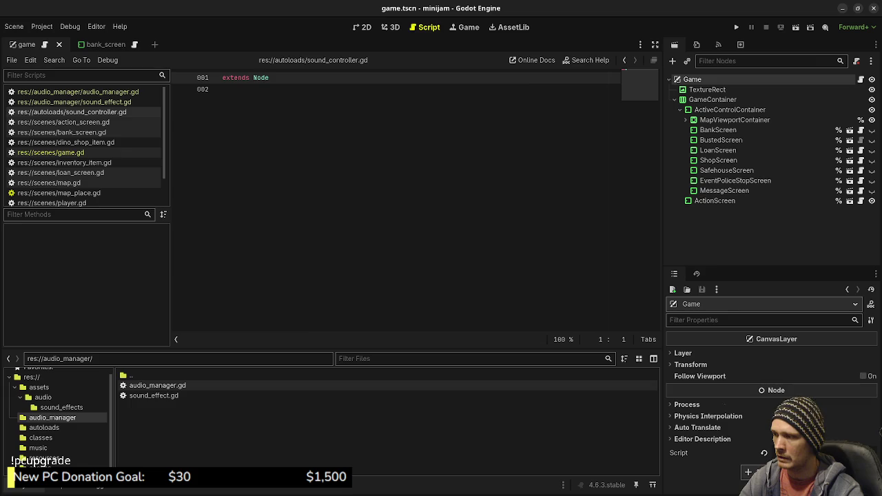
double_click(157, 385)
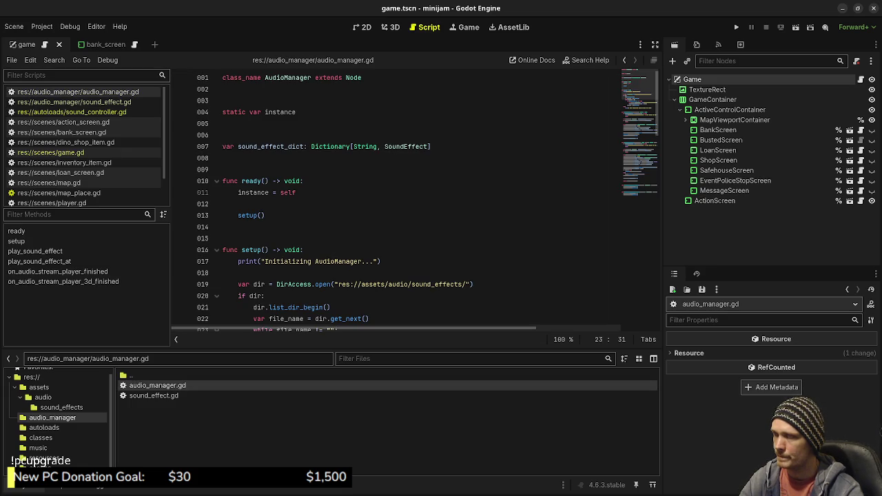
Step: Delete the ready() function and static instance variable from audio_manager.gd and save
left_click_drag(265, 215, 223, 181)
key("BackSpace")
key("BackSpace")
key("BackSpace")
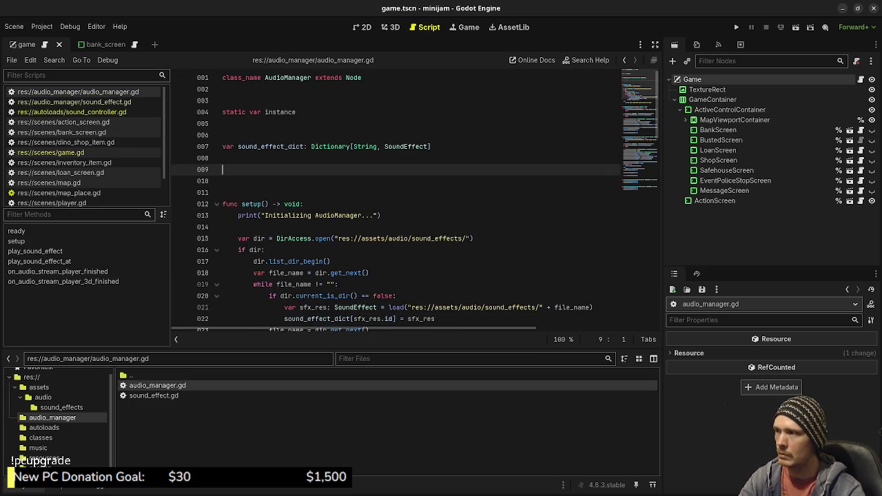
key("Up")
key("Up")
key("shift+Up")
key("BackSpace")
key("BackSpace")
key("BackSpace")
double_click(404, 180)
key("ctrl+s")
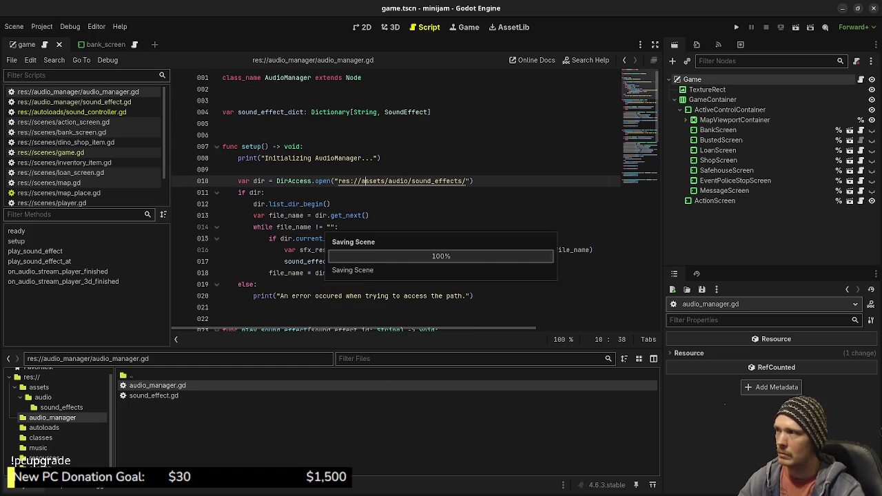
Step: Open Find in Files from the Project menu, dismiss it, and reopen the Project menu
left_click(42, 26)
left_click(60, 52)
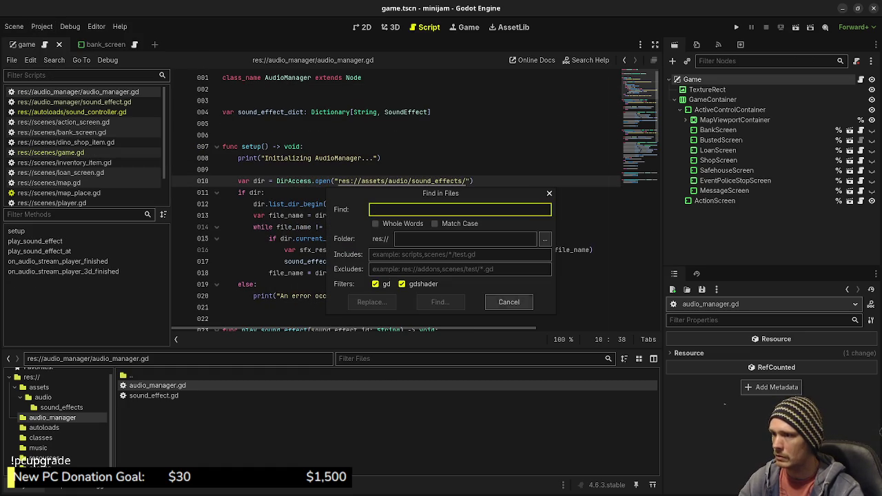
key("Escape")
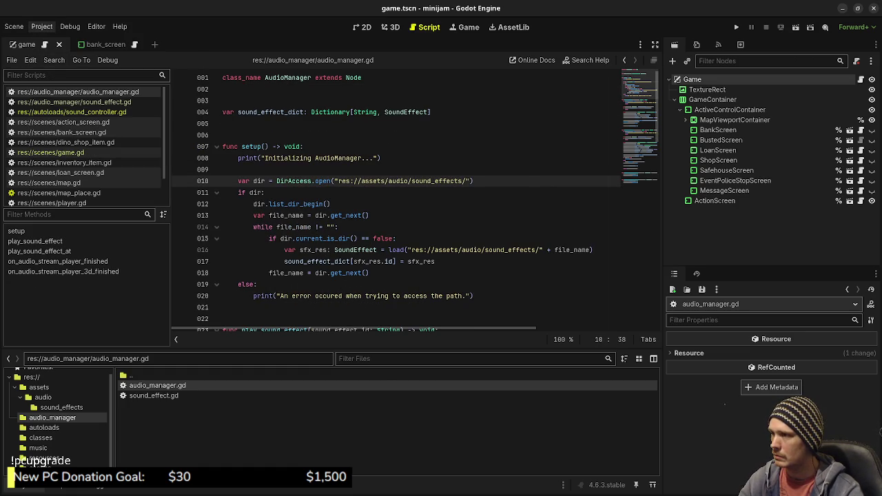
left_click(41, 26)
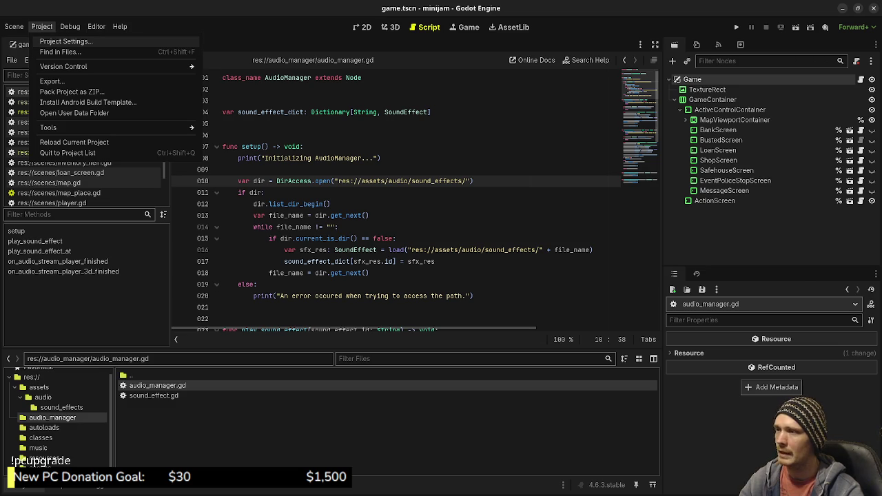
left_click(65, 42)
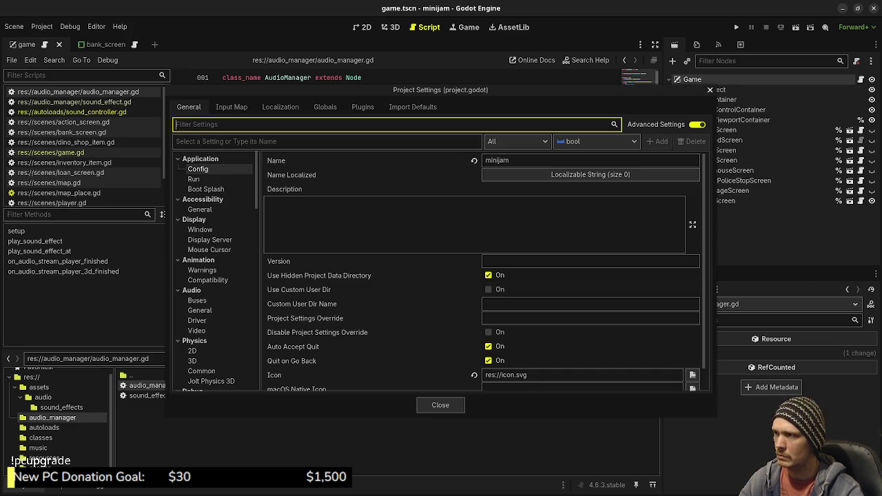
left_click(362, 107)
left_click(325, 107)
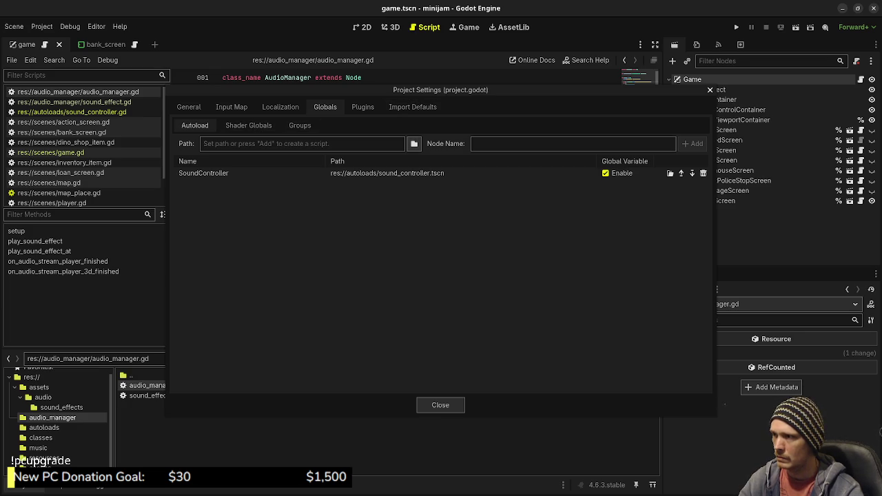
left_click(414, 144)
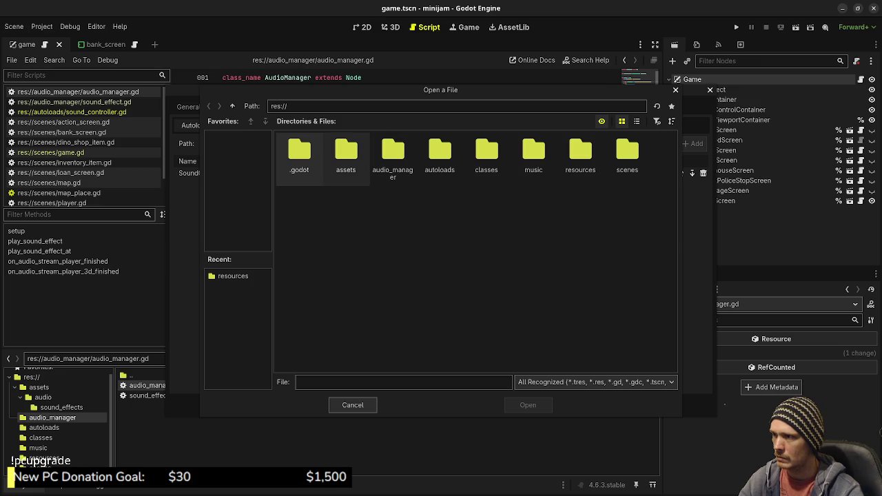
double_click(393, 155)
left_click(346, 155)
left_click(299, 155)
key("Return")
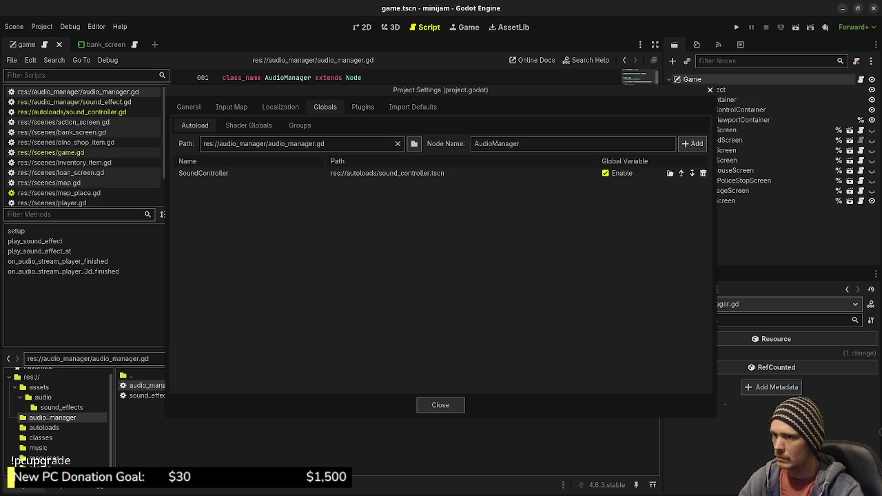
left_click(693, 143)
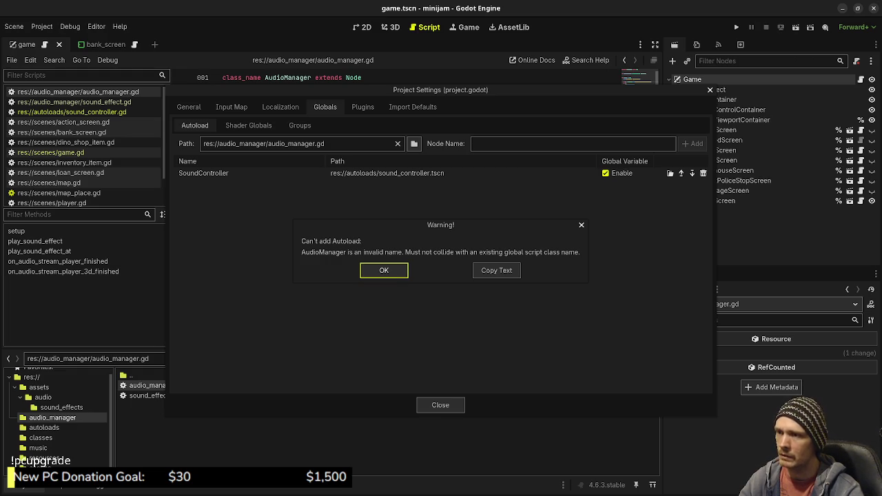
key("Return")
left_click(443, 406)
left_click(343, 158)
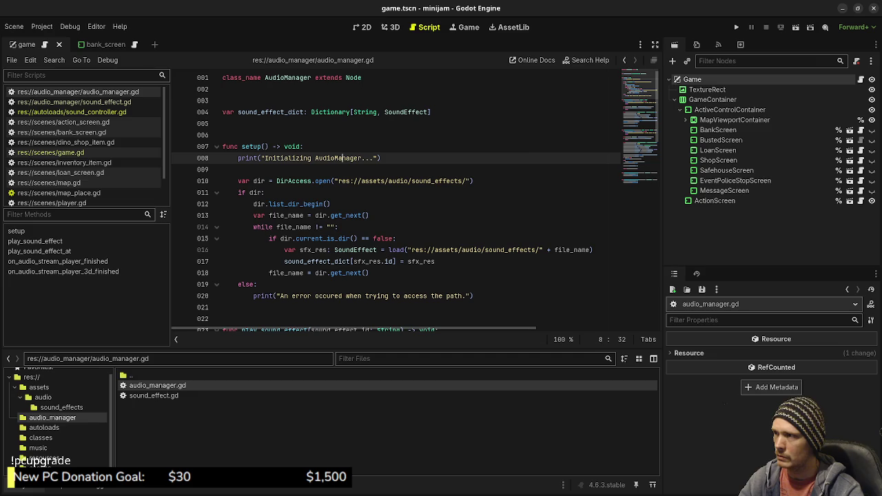
Step: Remove 'class_name AudioManager' from line 1 and save the script
left_click_drag(313, 77, 222, 77)
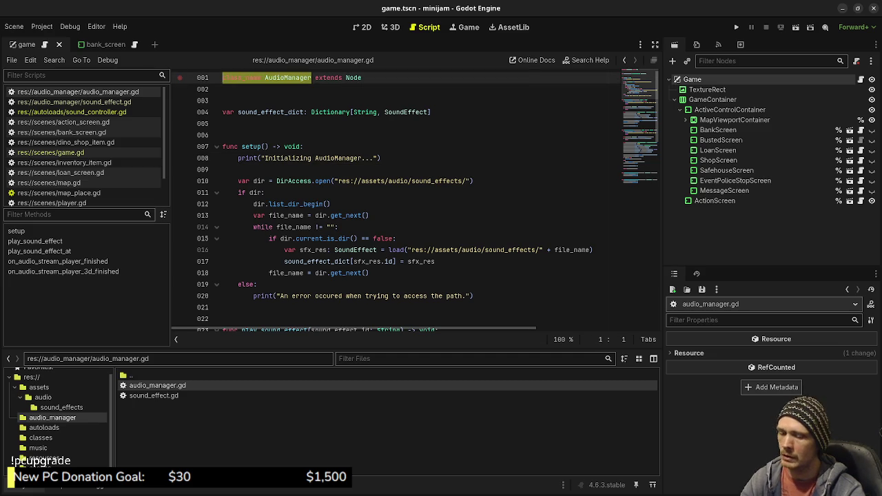
key("BackSpace")
key("ctrl+s")
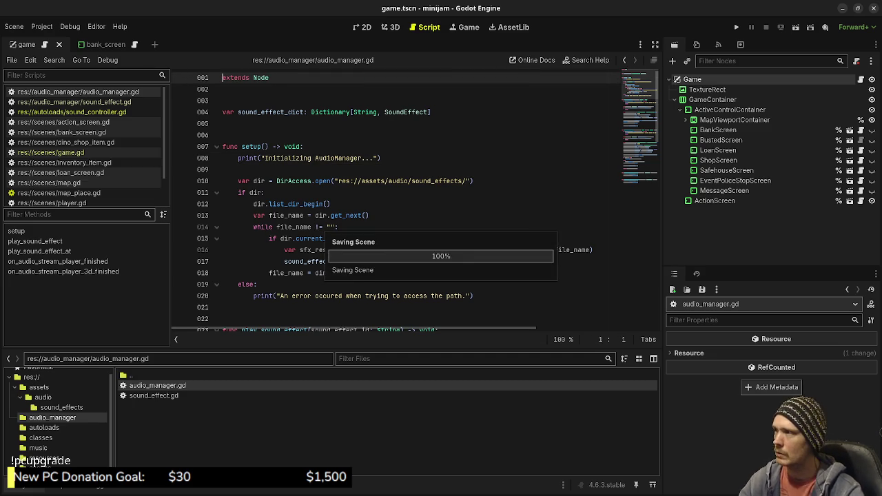
Step: Register audio_manager.gd as the AudioManager autoload in Project Settings
left_click(41, 26)
left_click(66, 42)
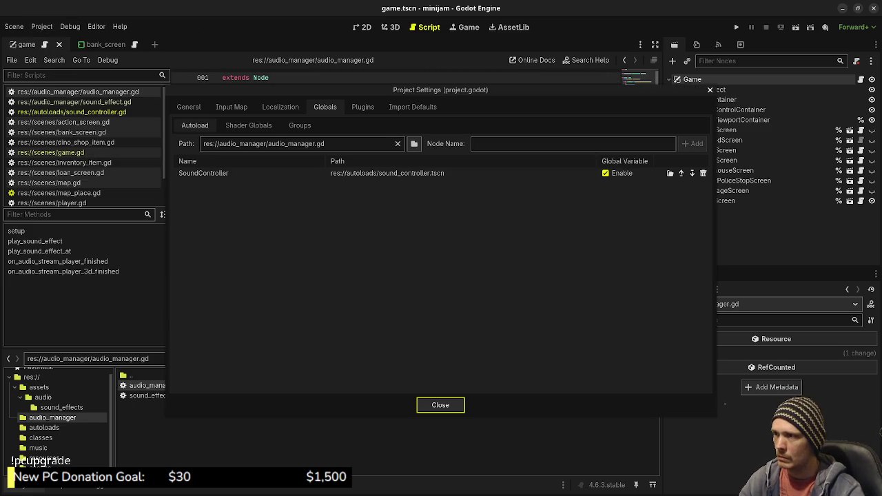
left_click(397, 143)
left_click(414, 144)
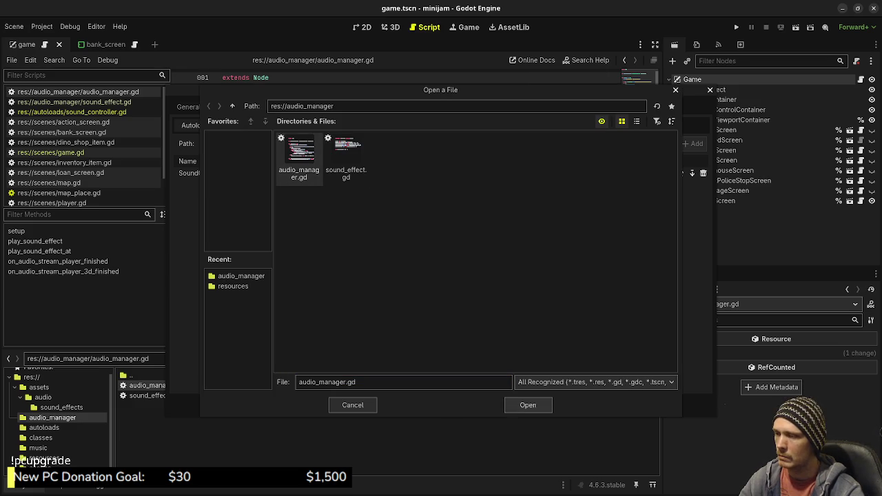
left_click(528, 405)
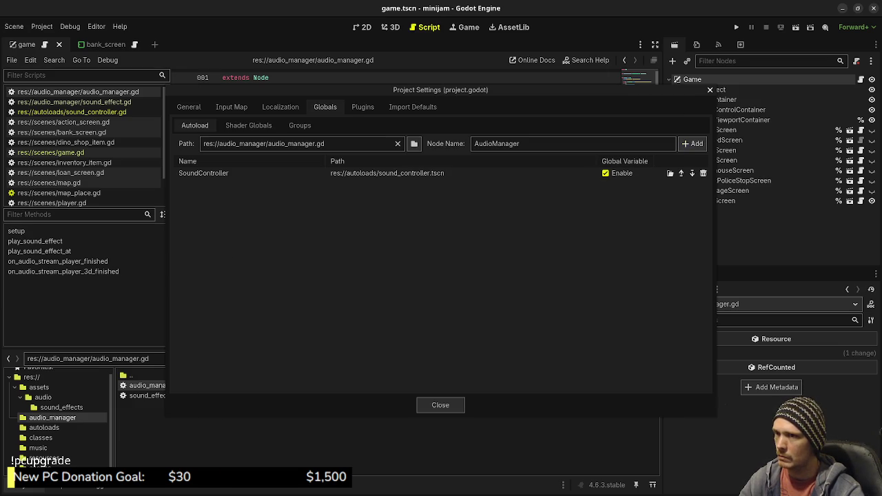
left_click(693, 143)
left_click(441, 405)
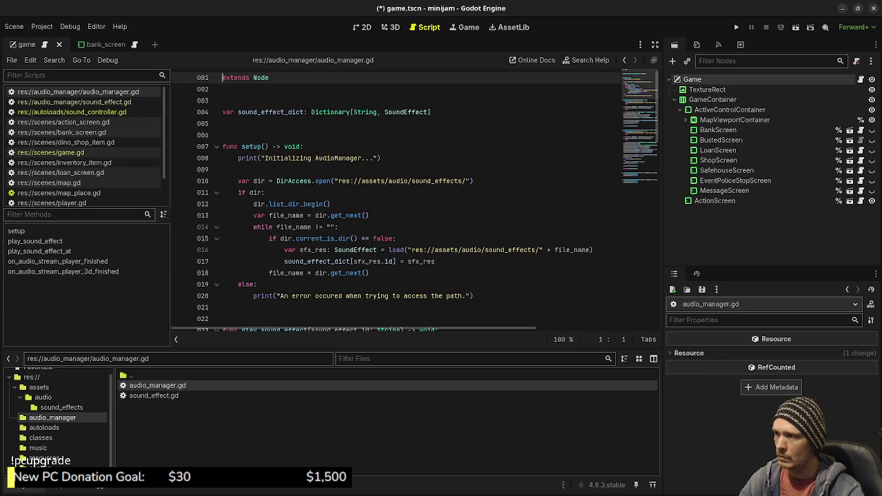
Step: In game.gd, review the _ready code and jump to the buy_request function definition
left_click(50, 152)
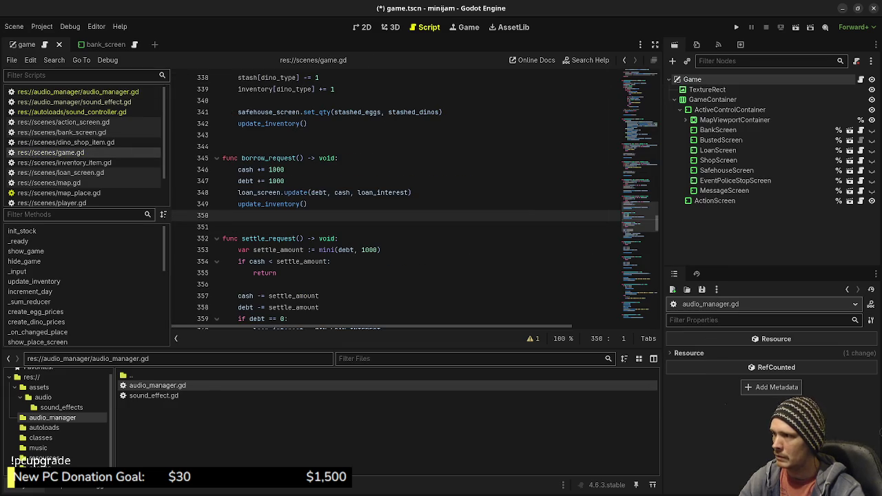
scroll(414, 200, "up", 15)
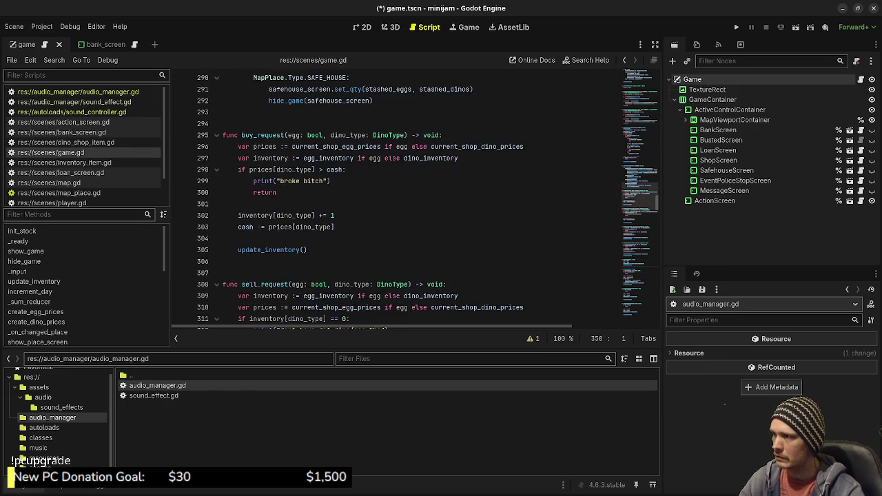
scroll(414, 200, "up", 4)
scroll(414, 200, "up", 8)
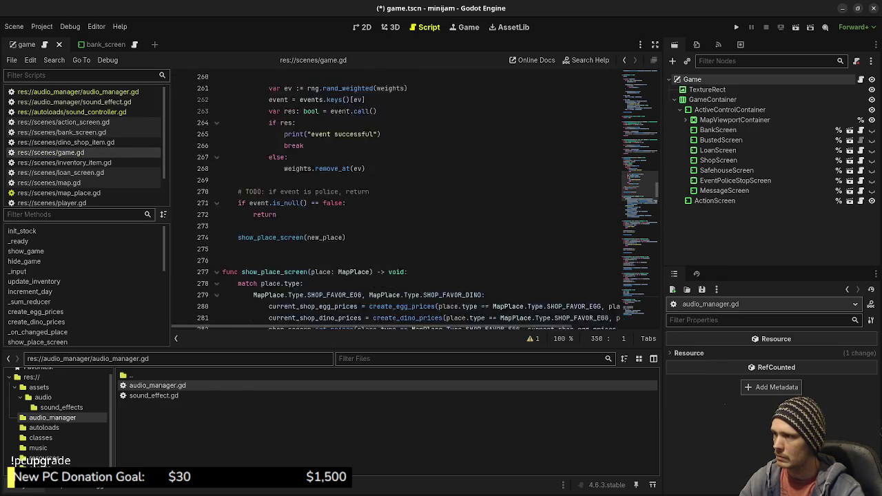
scroll(414, 200, "up", 6)
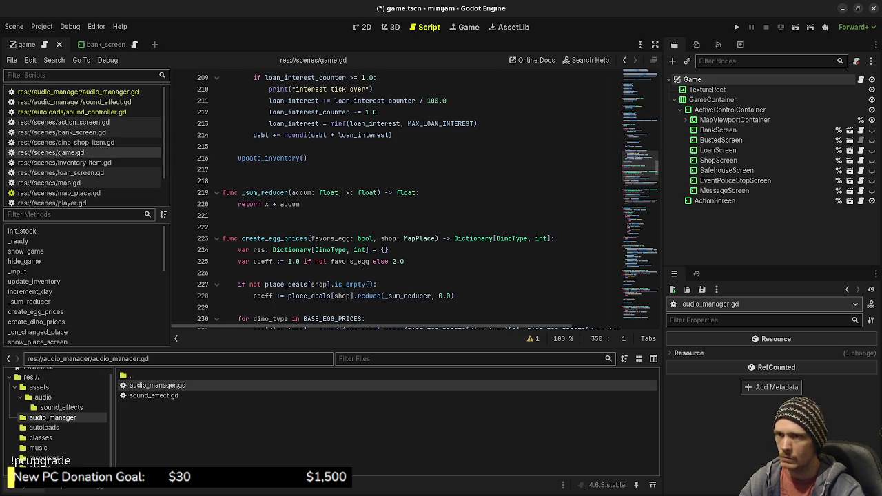
scroll(414, 200, "up", 10)
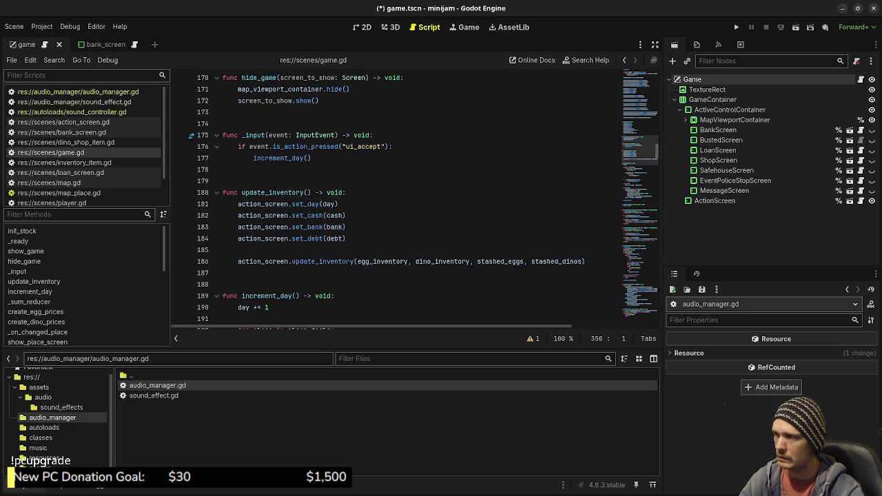
scroll(310, 206, "up", 2)
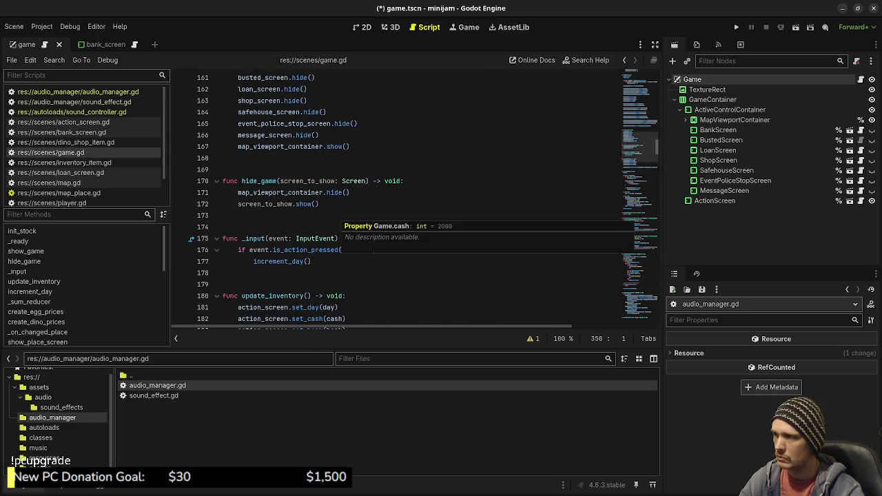
scroll(310, 207, "up", 3)
scroll(413, 200, "up", 8)
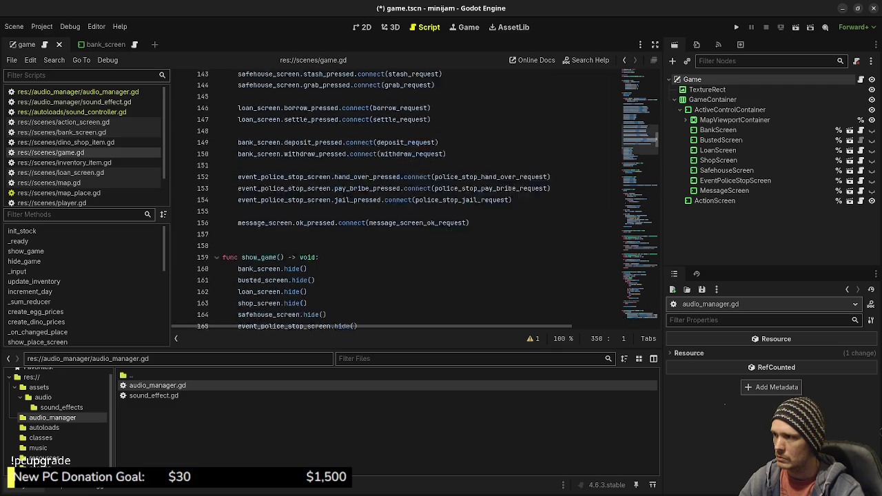
scroll(396, 200, "up", 2)
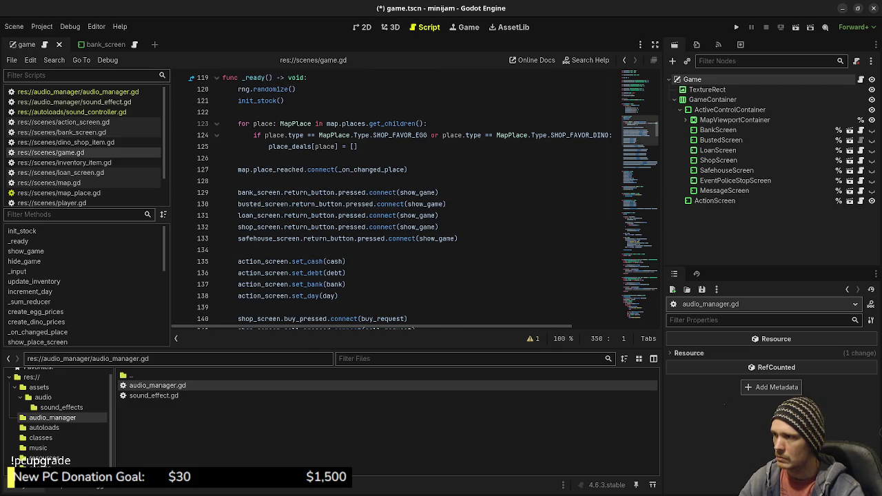
scroll(413, 200, "up", 1)
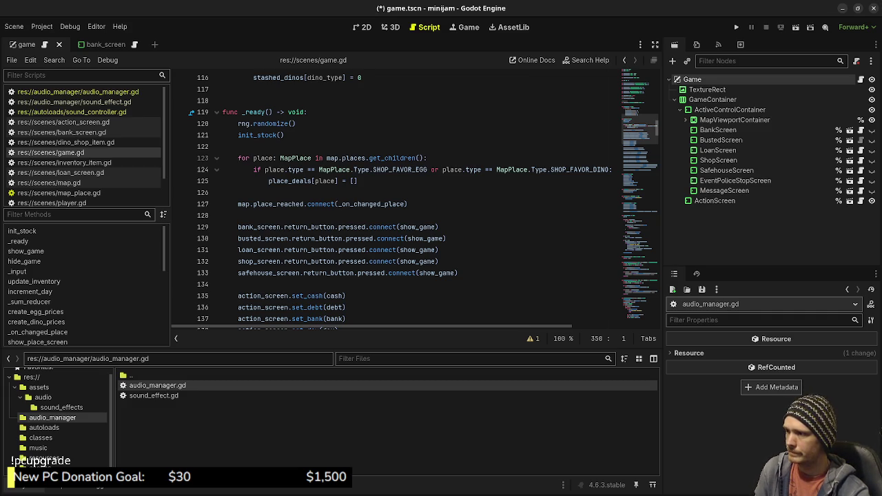
scroll(400, 200, "down", 3)
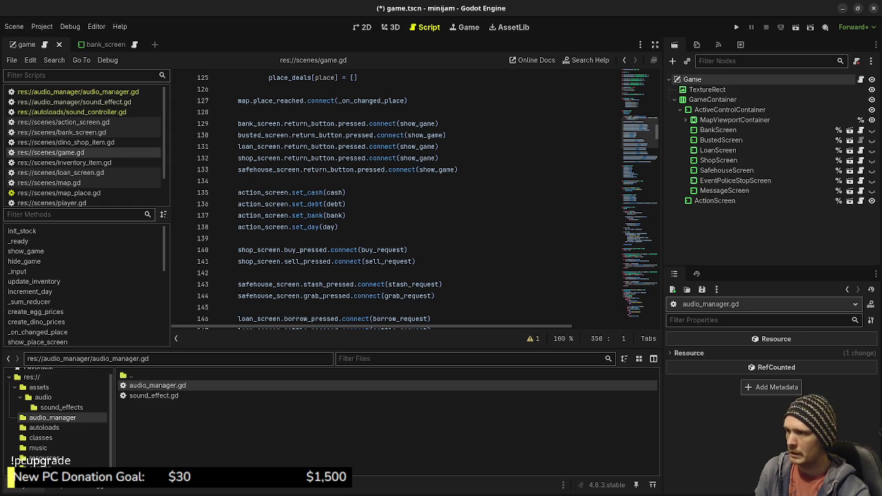
left_click(388, 249, "ctrl")
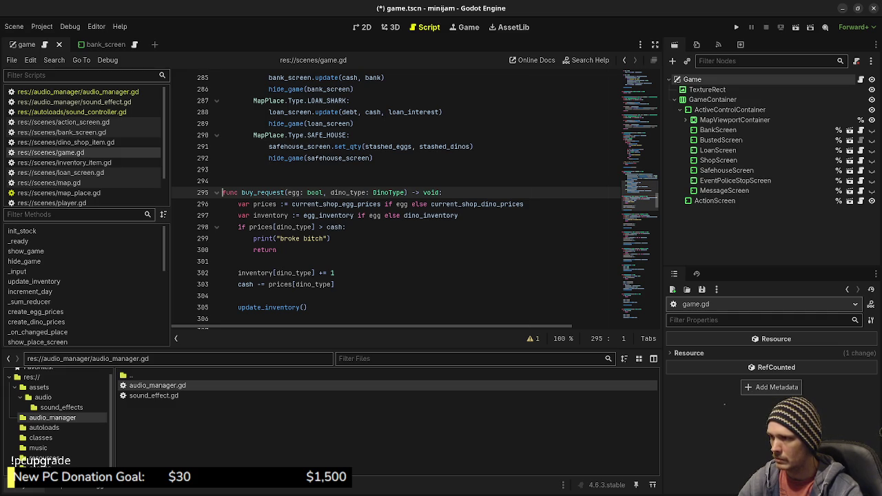
left_click(330, 238)
Step: Add AudioManager.play_sound_effect("select") after the print in the insufficient-cash branch
key("Return")
type("A")
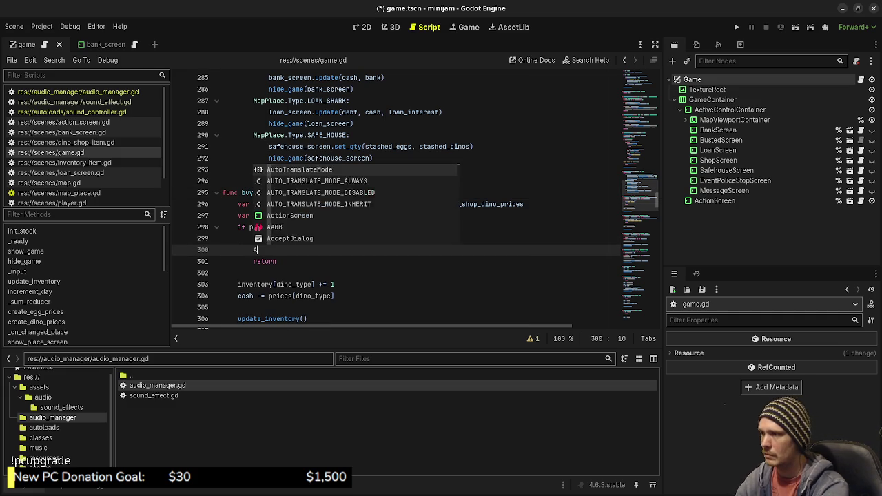
type("udioManager.")
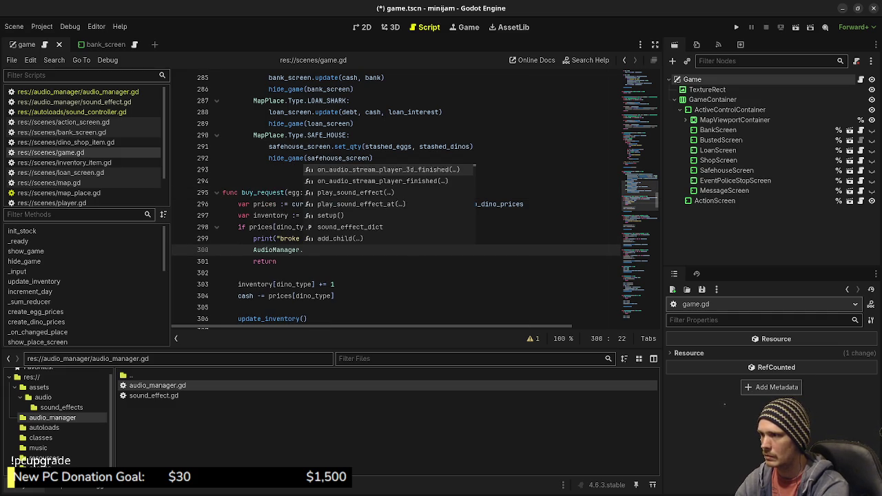
type("play")
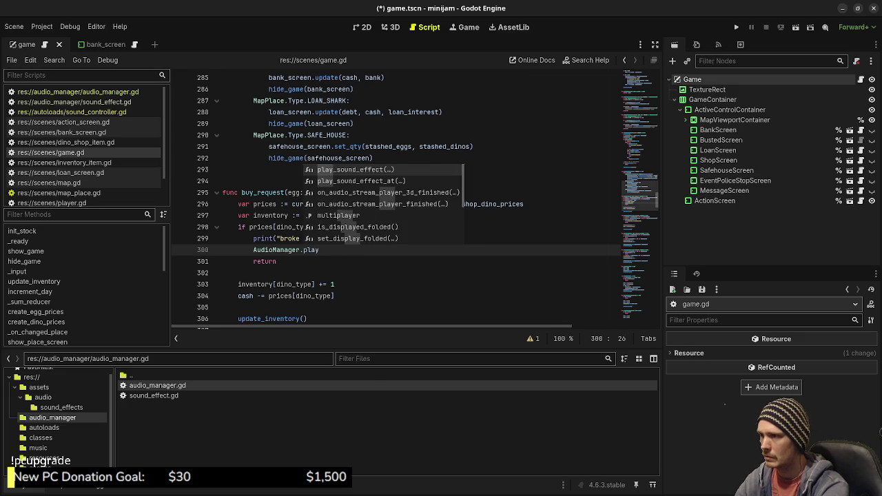
key("Return")
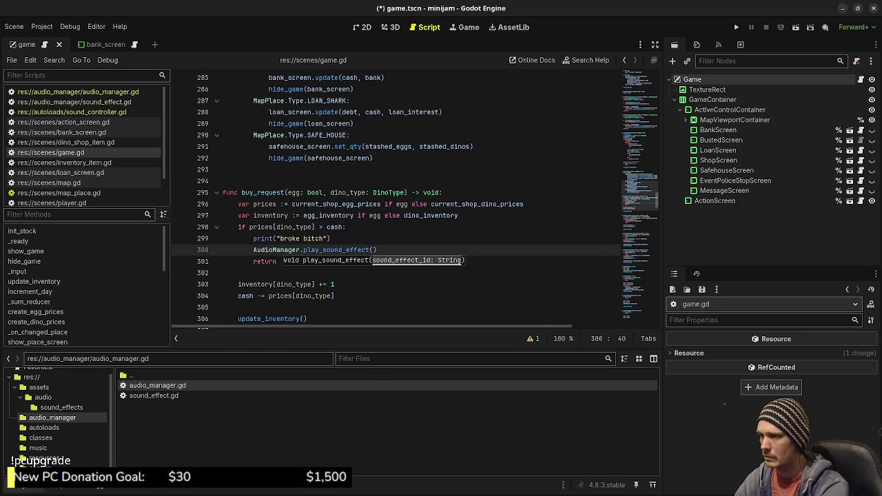
type("\"")
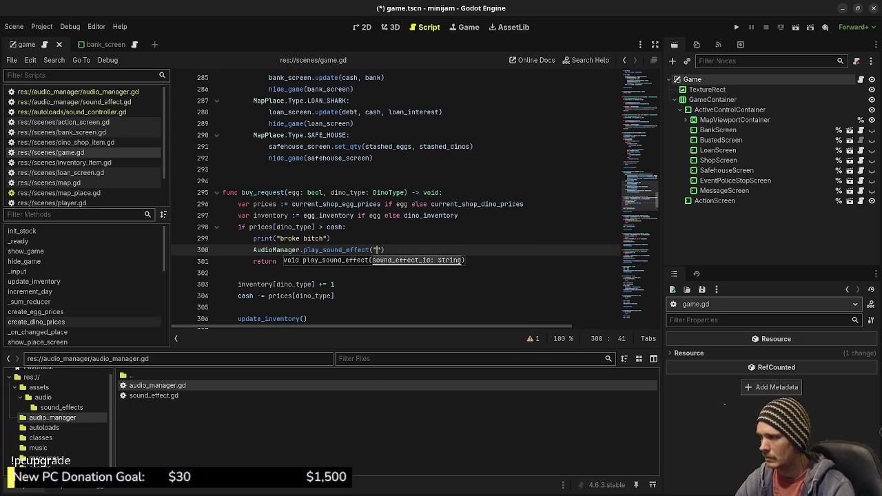
left_click(61, 408)
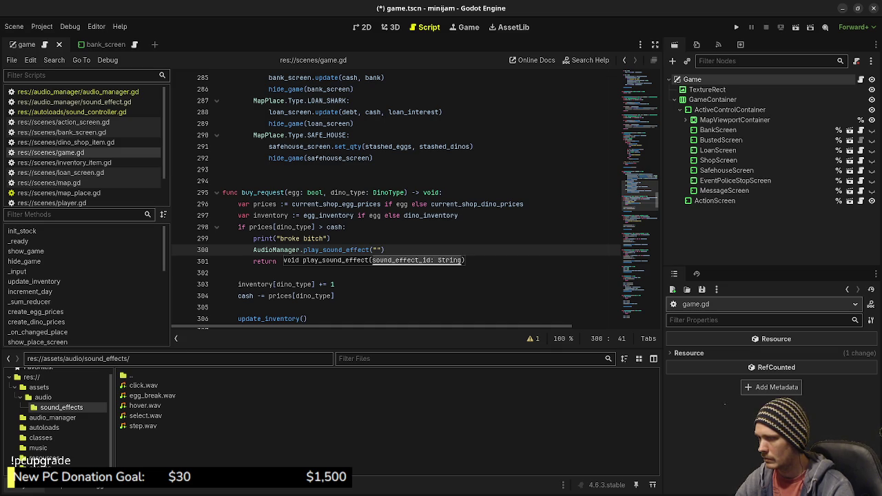
left_click(377, 249)
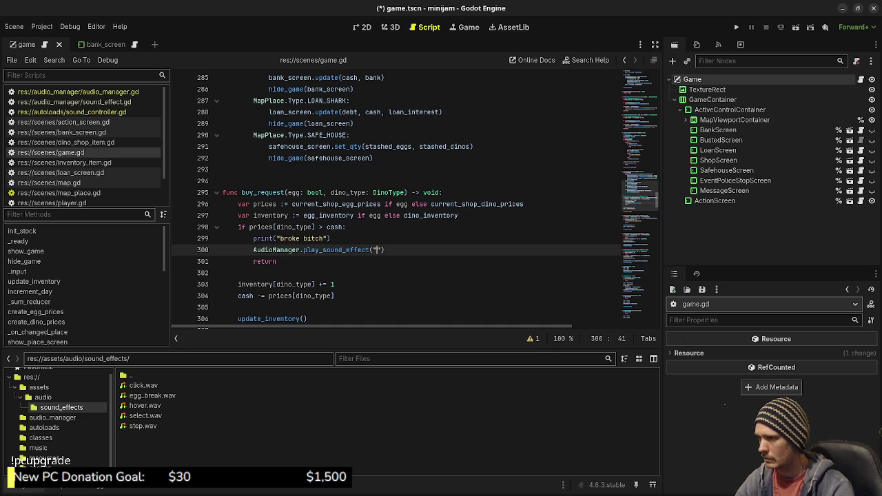
type("select")
key("End")
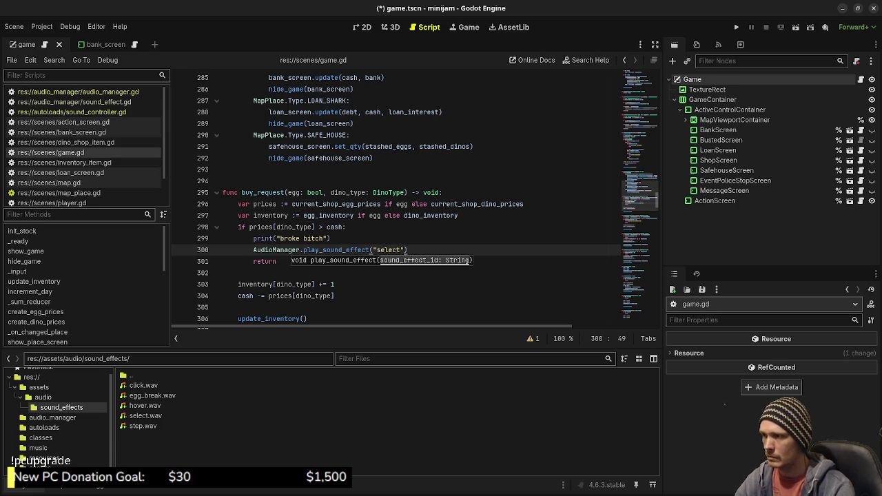
Step: Copy the select sound call and paste it below update_inventory()
key("Up")
key("Down")
key("End")
key("shift+Home")
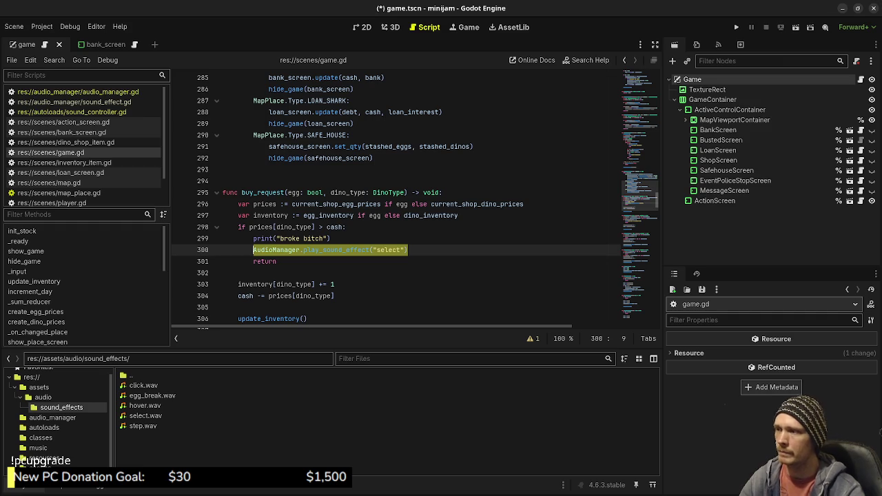
scroll(414, 200, "down", 1)
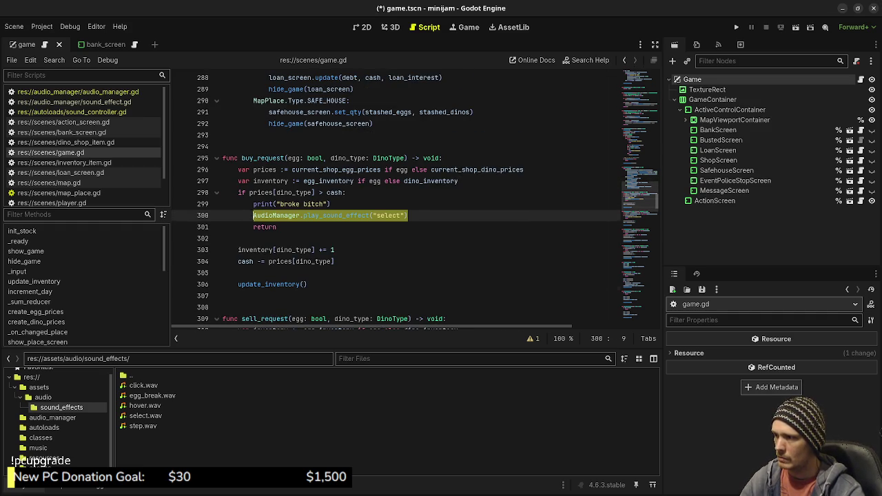
key("ctrl+c")
left_click(306, 284)
key("Return")
key("Return")
key("ctrl+v")
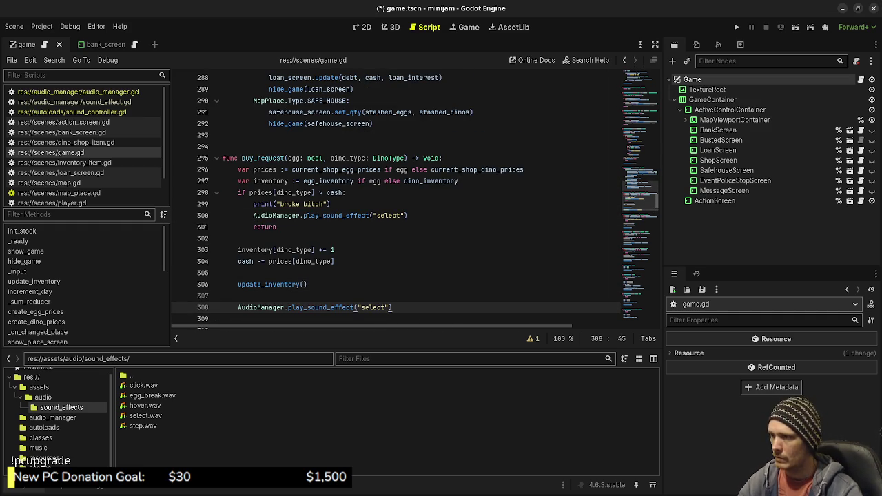
Step: Change the pasted call's sound name to "click" and save the script
left_click(373, 308)
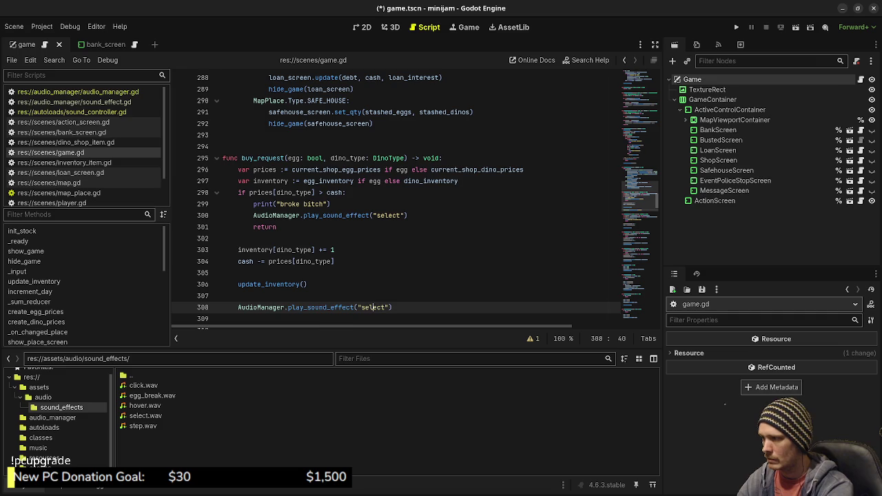
type("click")
double_click(382, 308)
type("click")
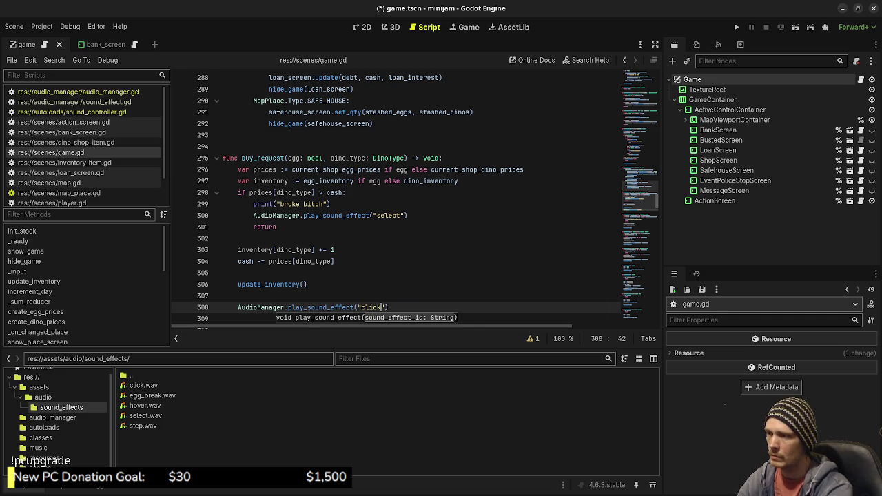
key("ctrl+s")
scroll(407, 200, "up", 20)
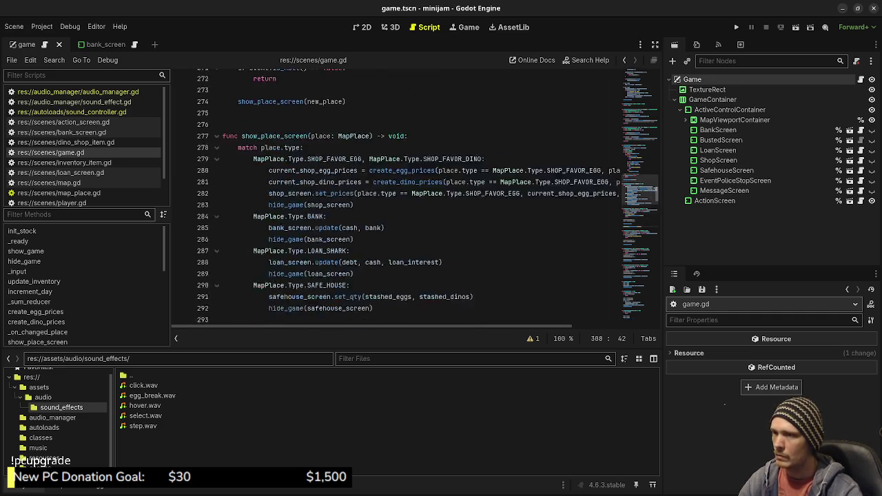
scroll(407, 200, "up", 15)
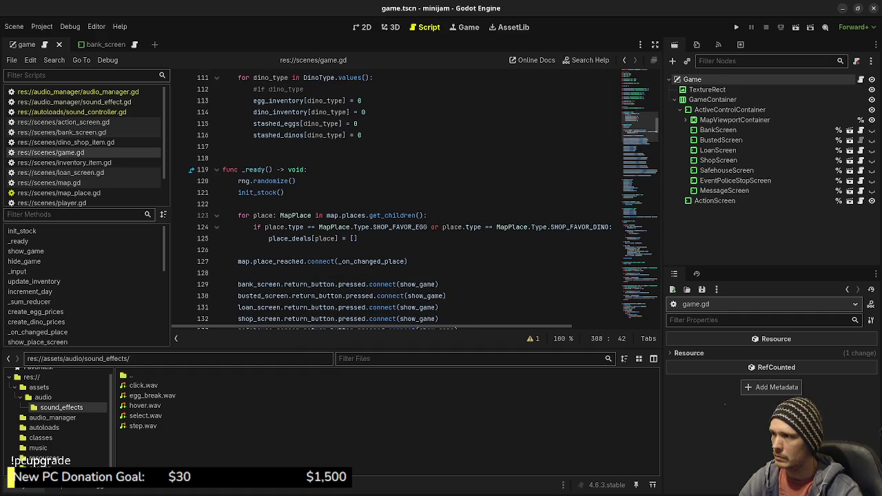
left_click(296, 181)
Step: Insert AudioManager.setup() as the first line of _ready and save
left_click(314, 170)
key("Return")
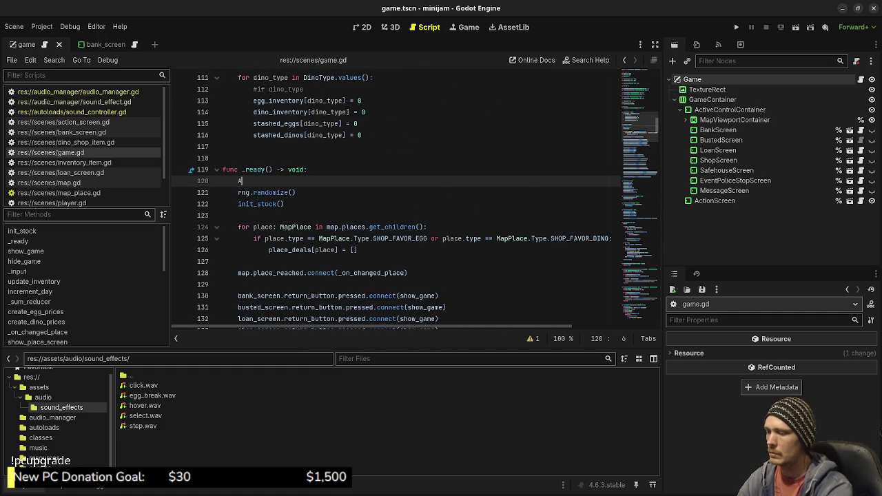
type("AudioManager.setu")
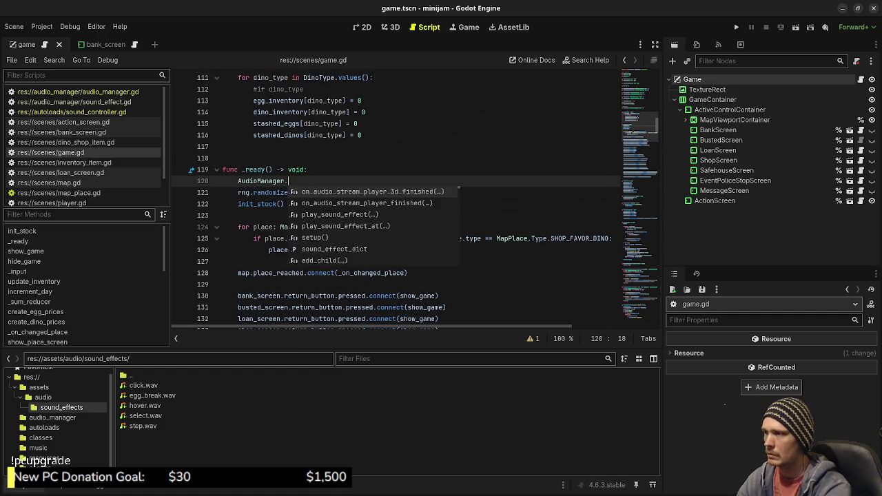
key("Return")
key("Return")
key("ctrl+s")
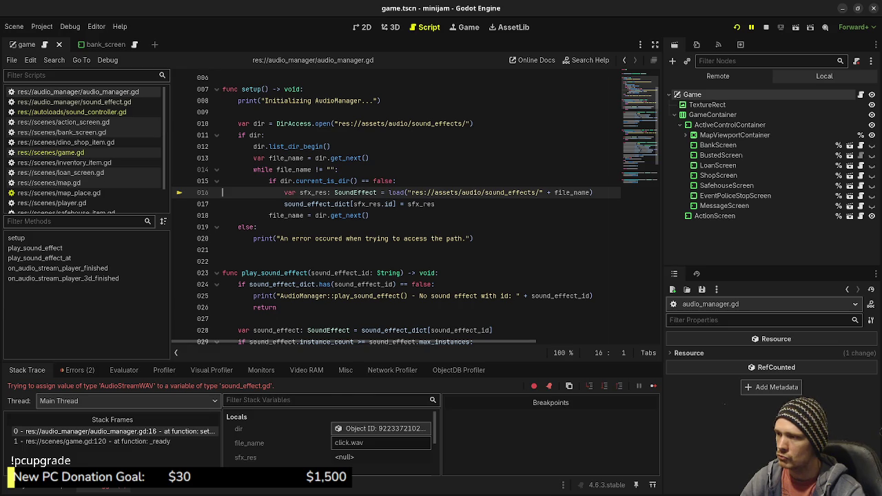
Step: Close the doc popup, inspect sound_effect.gd, then reopen audio_manager.gd from FileSystem
mouse_move(321, 285)
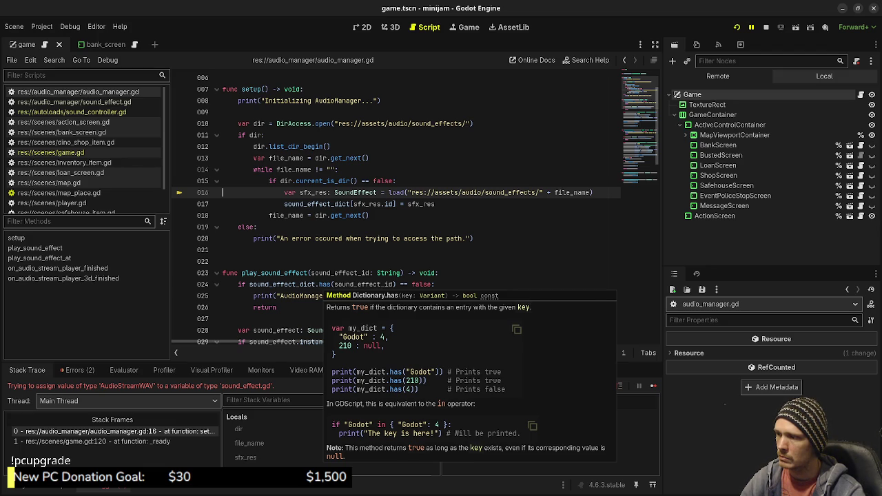
key("alt+f")
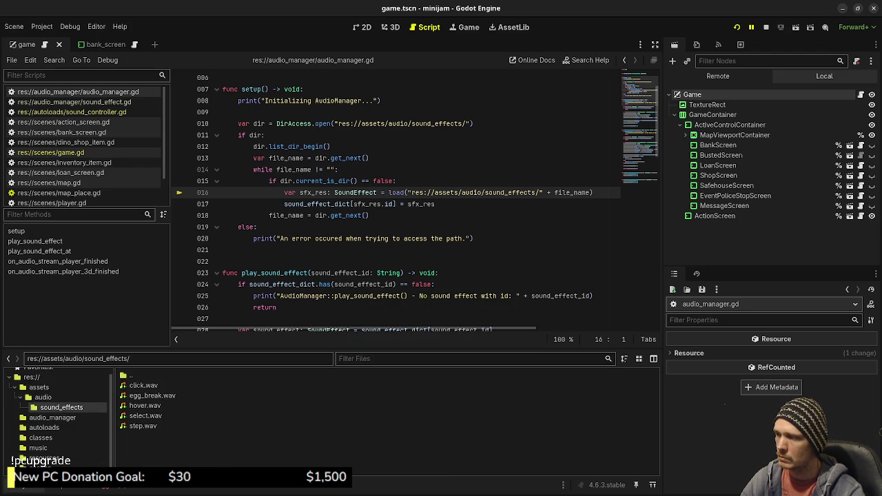
left_click(52, 418)
double_click(153, 396)
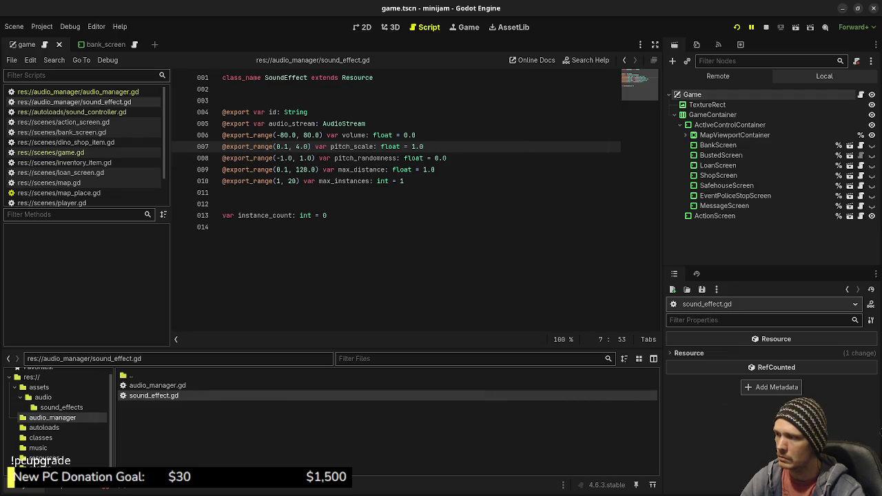
double_click(157, 385)
scroll(396, 200, "up", 2)
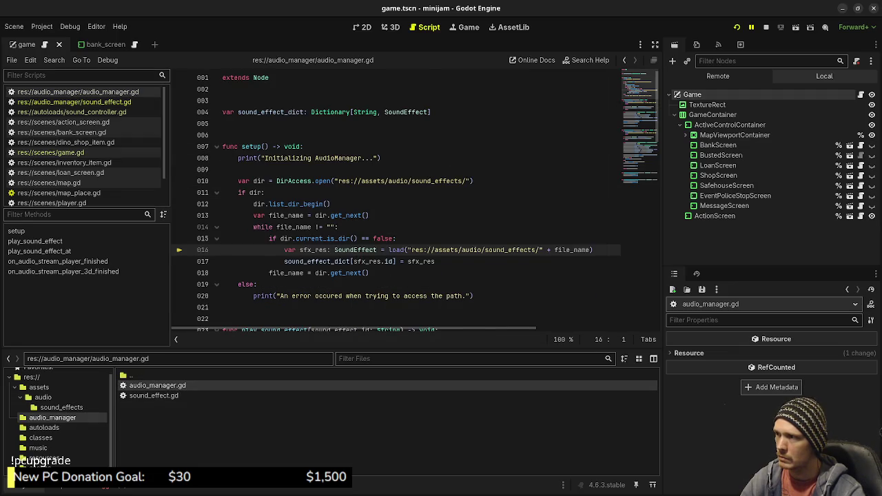
scroll(396, 201, "down", 1)
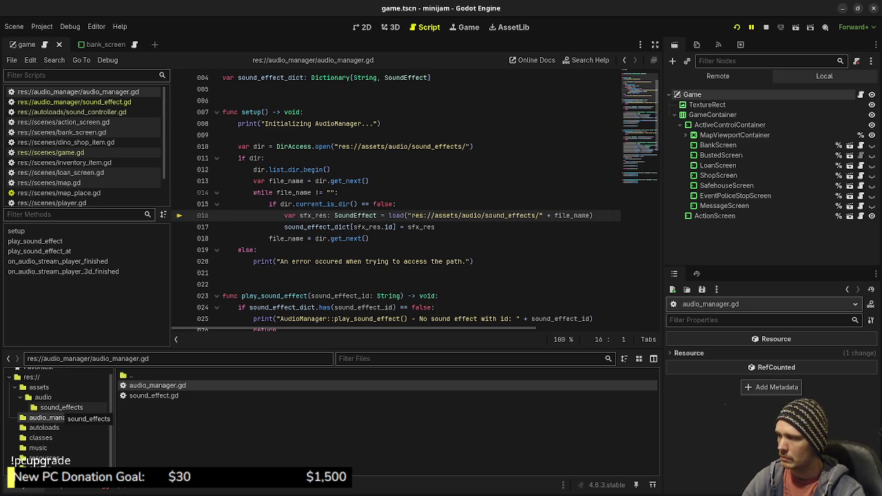
left_click(17, 387)
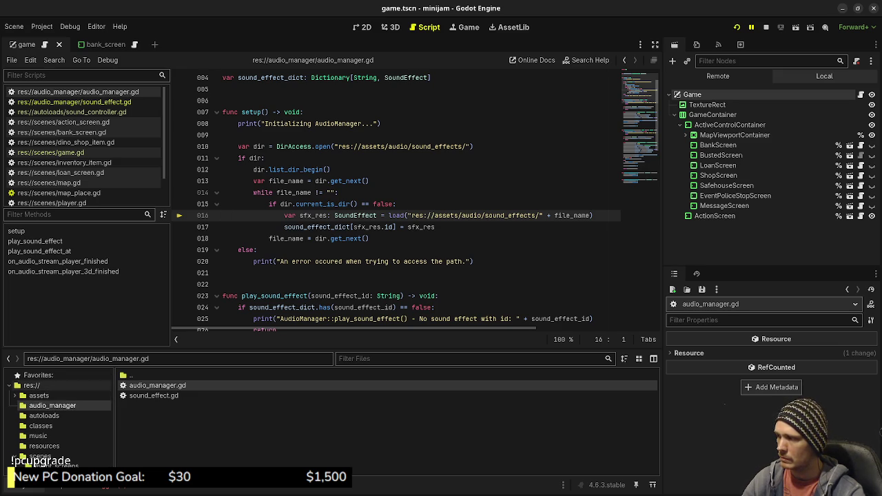
Step: Create a new folder named 'data' at the project root
left_click(31, 385)
right_click(33, 383)
mouse_move(63, 384)
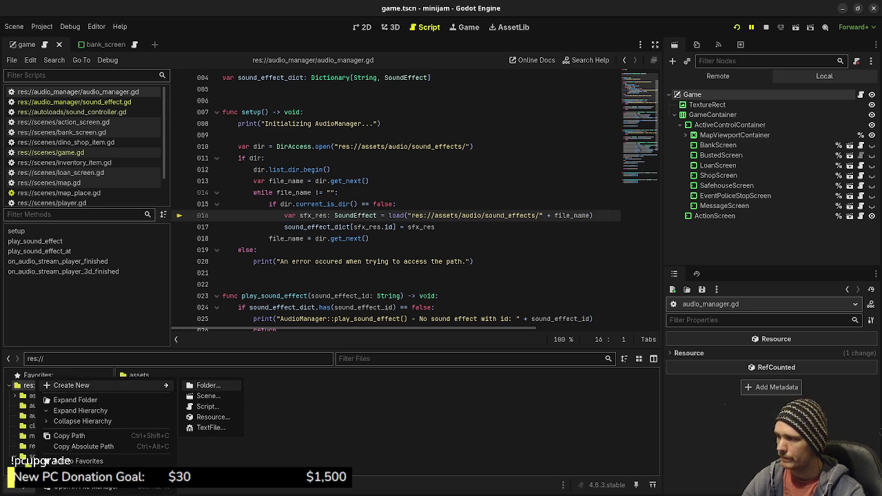
left_click(203, 384)
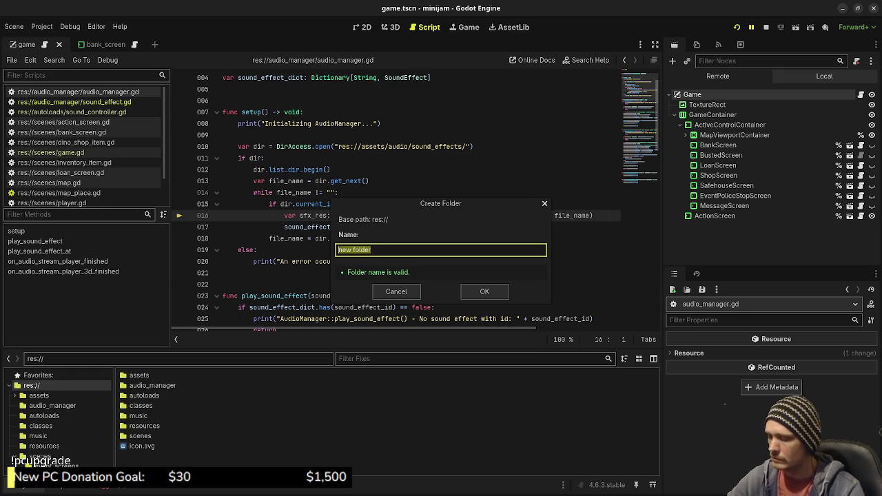
type("data")
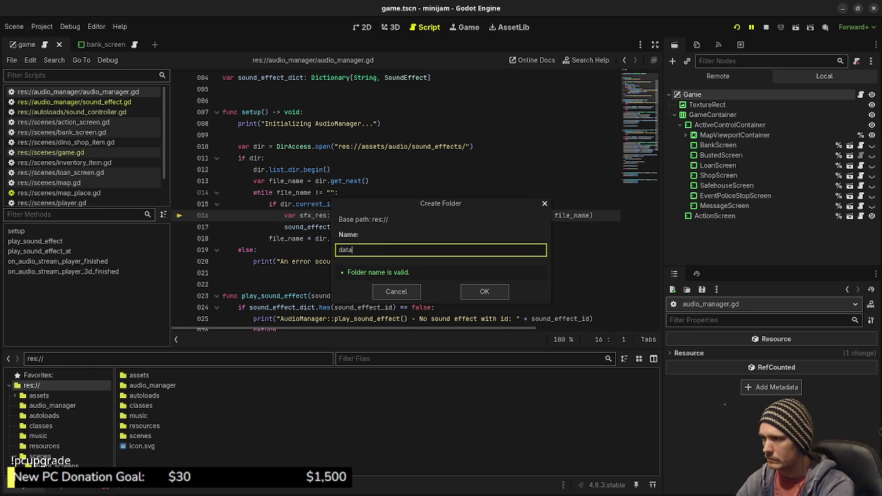
key("Return")
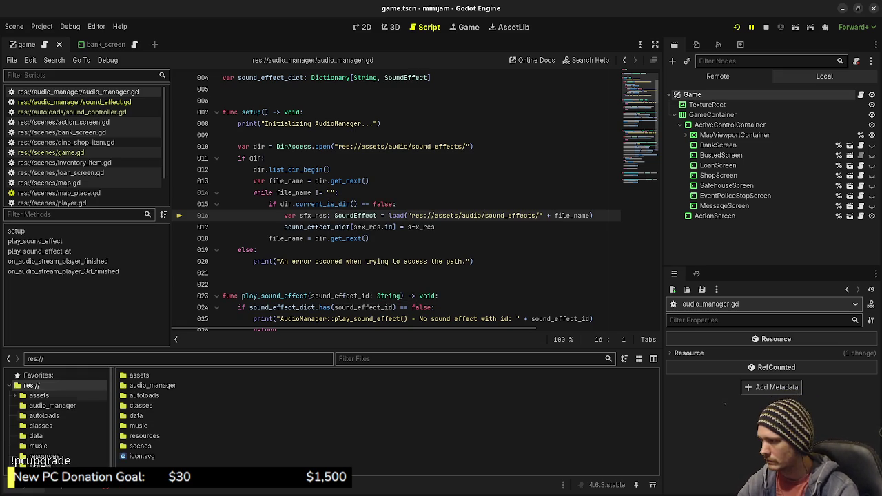
Step: Create a 'sound_effects' folder inside the data folder
left_click(35, 436)
right_click(146, 405)
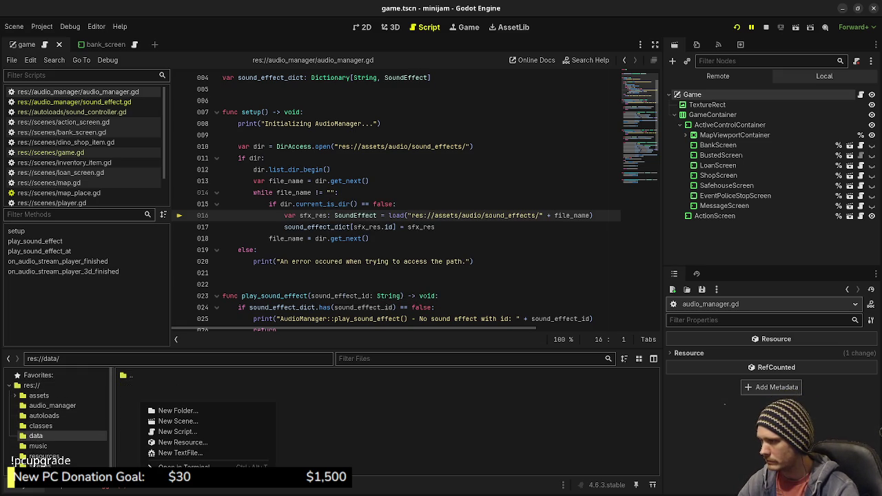
left_click(172, 410)
type("sound")
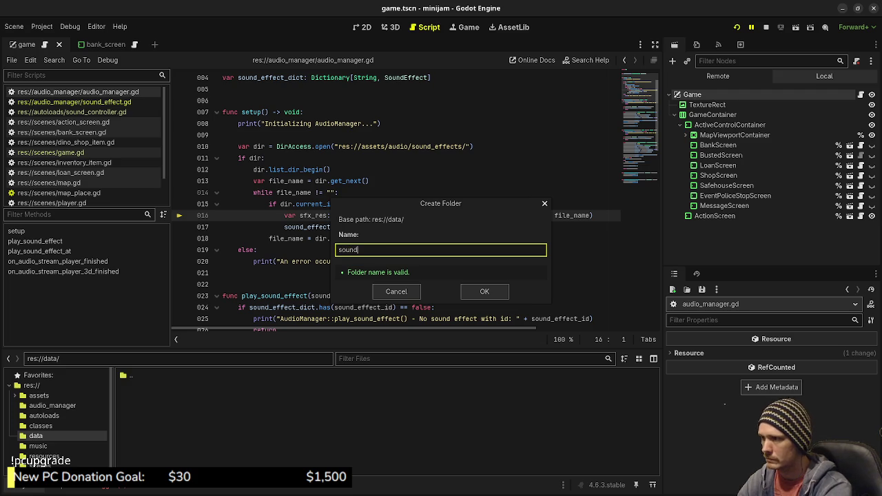
type("_effects")
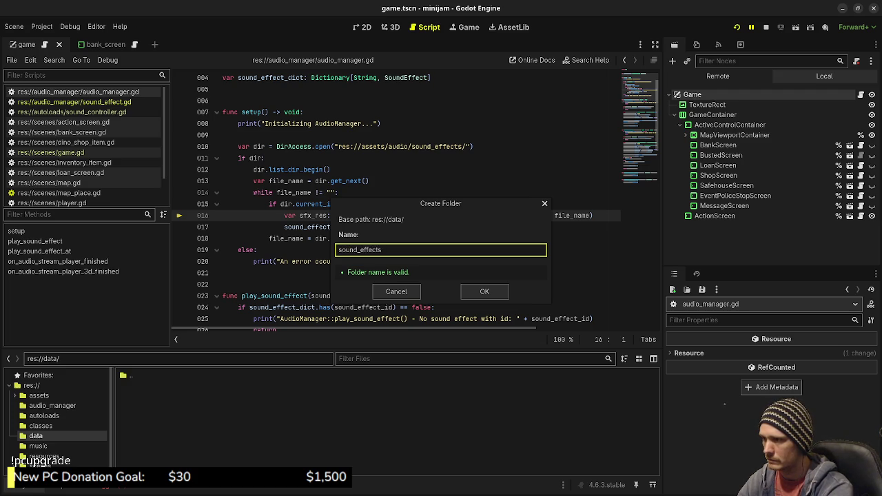
key("Return")
Step: Browse assets/audio, then open res://data/sound_effects/ in the file list
left_click(39, 396)
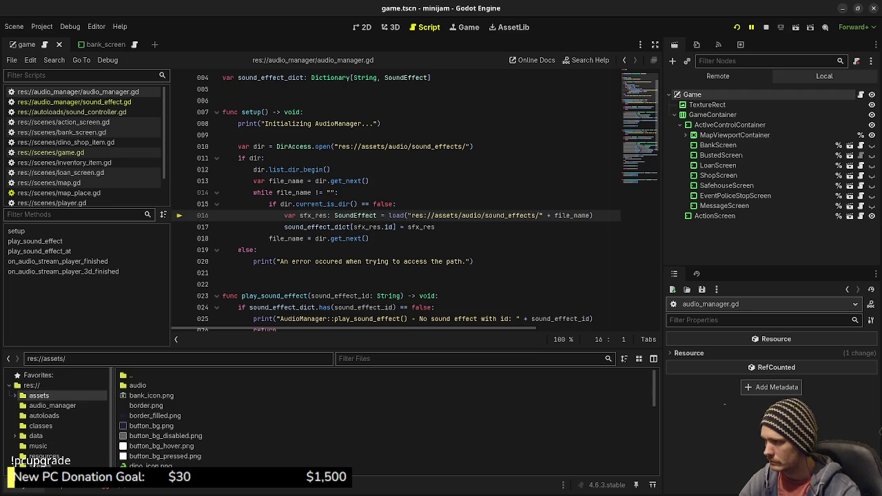
double_click(138, 385)
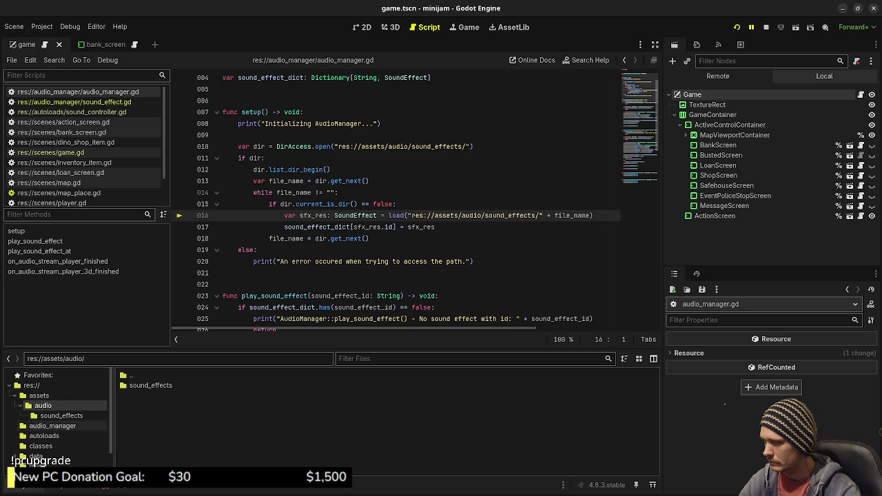
left_click(35, 456)
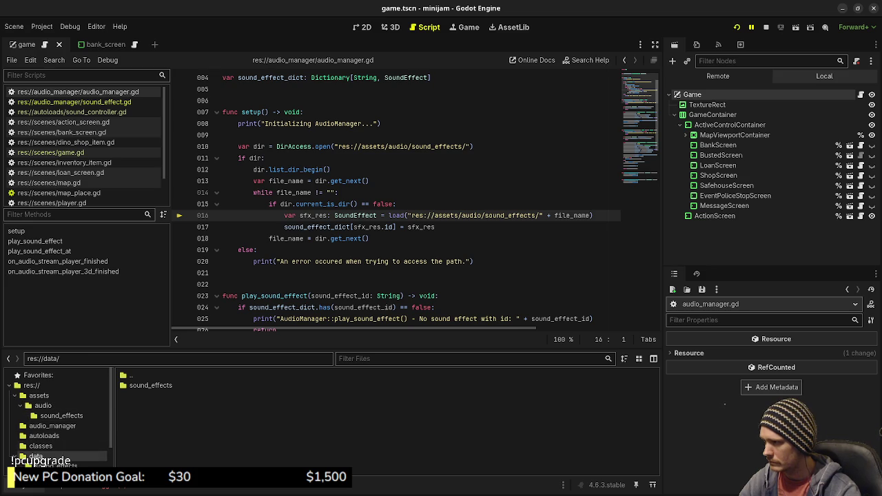
left_click(56, 466)
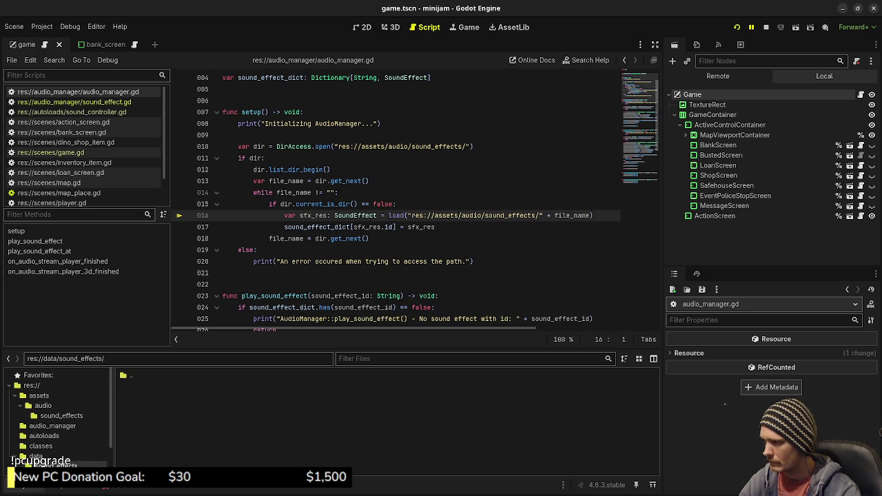
right_click(162, 409)
Step: Create a new SoundEffect resource and save it as sfx_click.tres in data/sound_effects
left_click(200, 447)
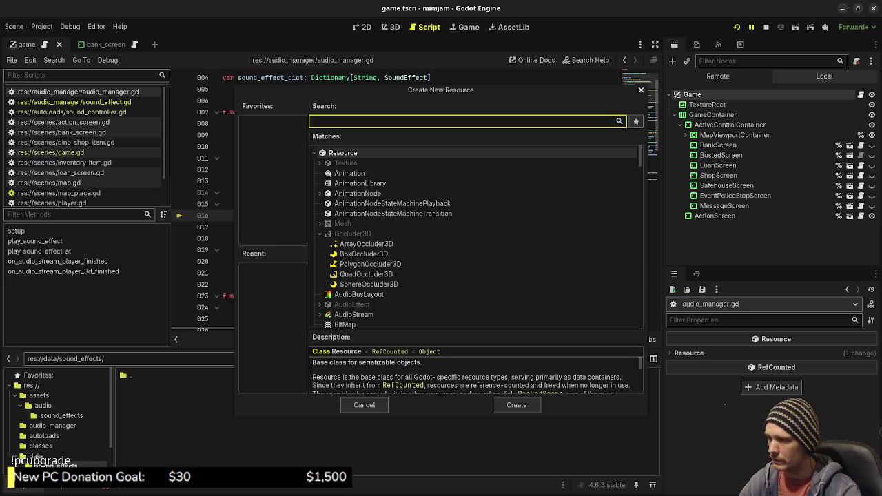
type("soundef")
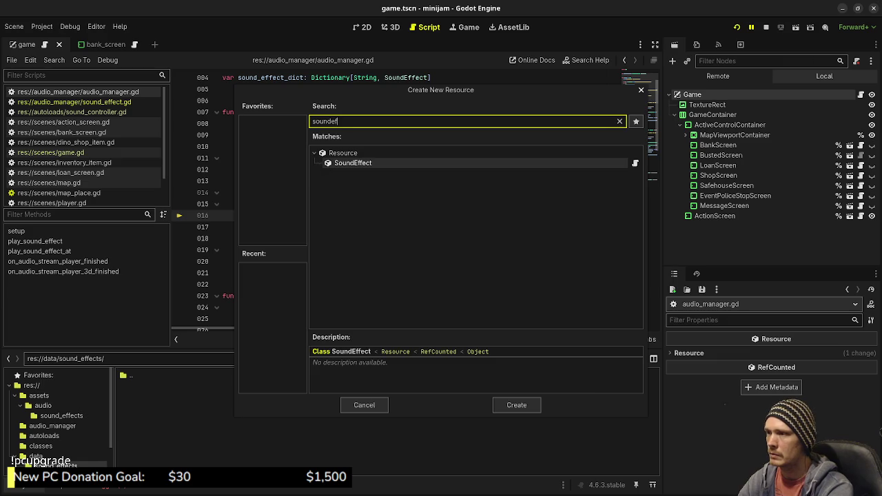
key("Return")
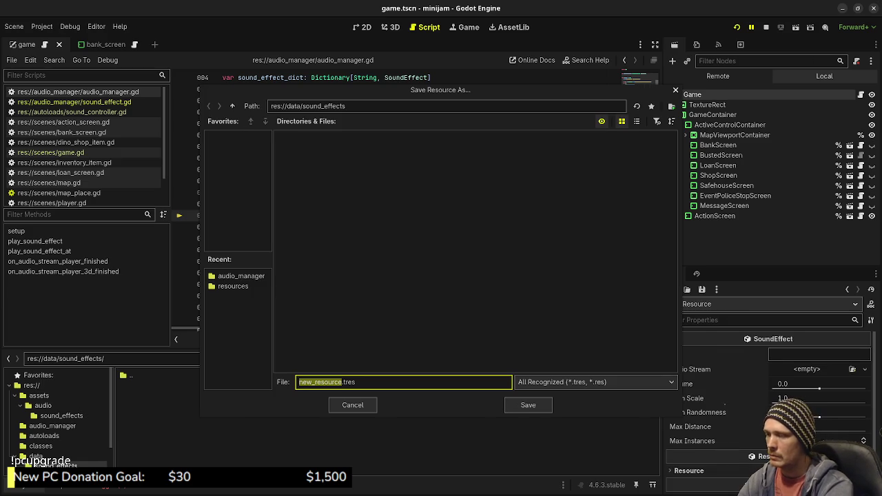
type("click_sfx")
key("BackSpace")
key("BackSpace")
key("BackSpace")
type("sfx_click")
key("Return")
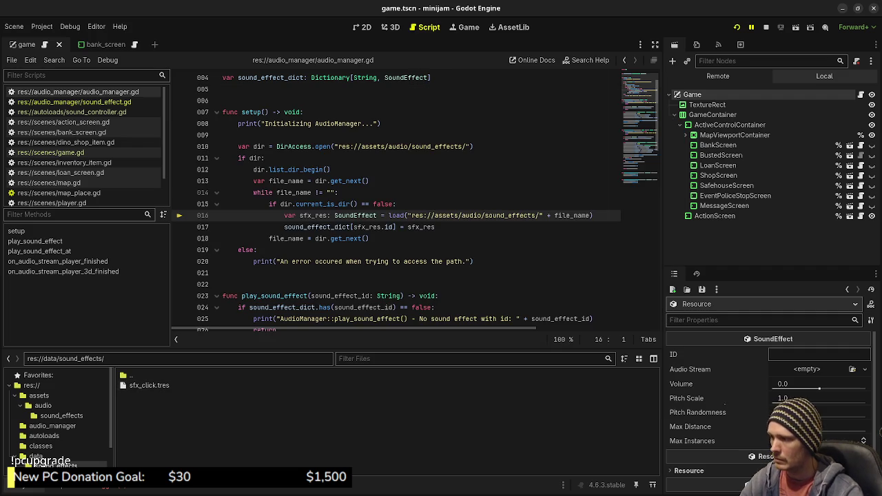
left_click(820, 355)
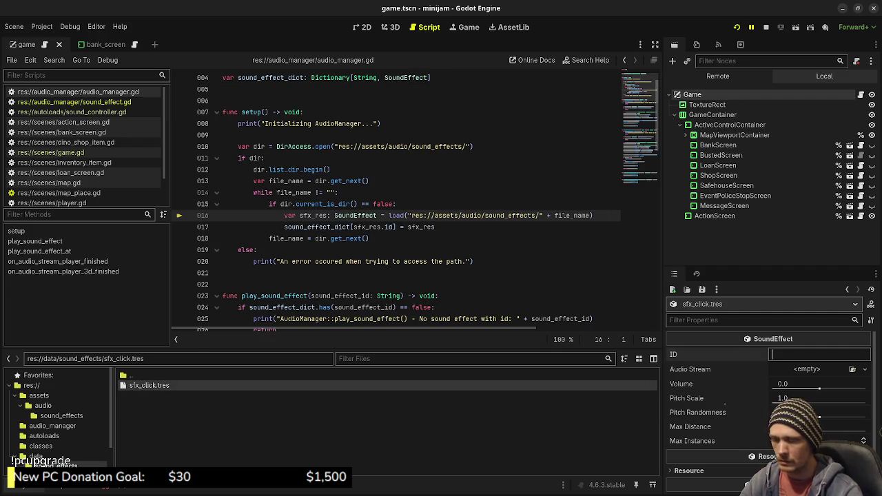
Step: Set the resource ID to sfx_click and assign click.wav as its audio stream
type("sfx_click")
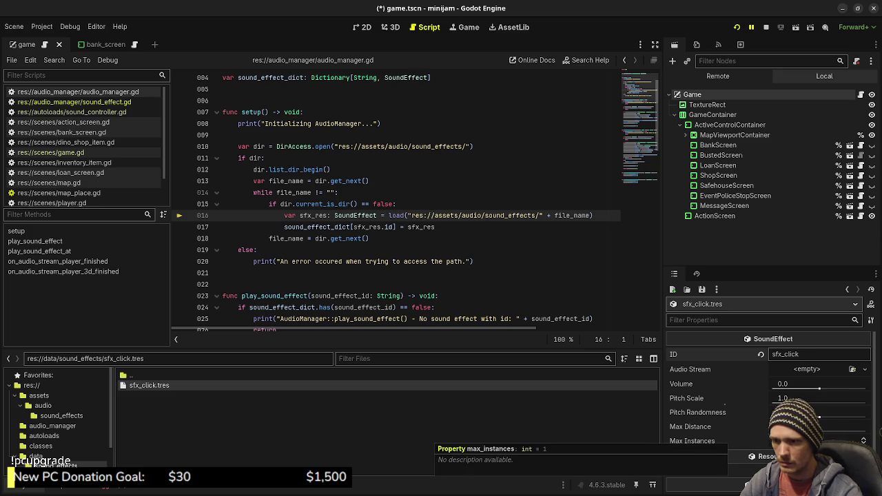
left_click(864, 438)
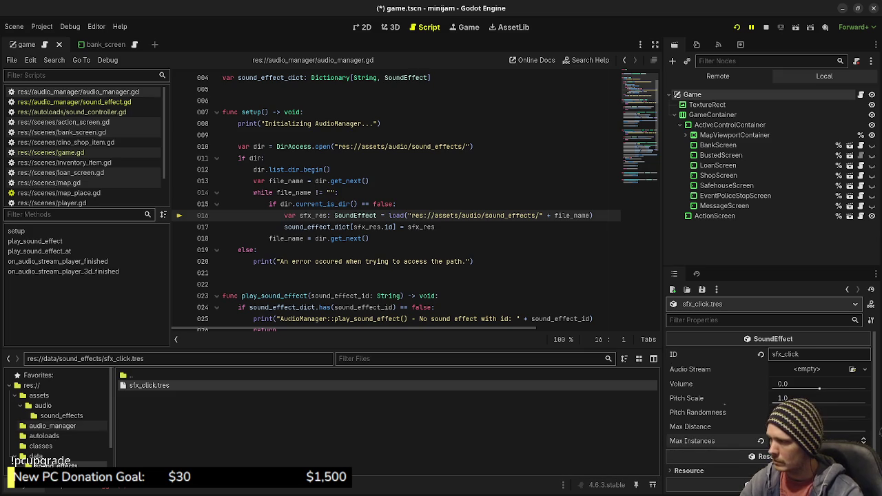
left_click(62, 416)
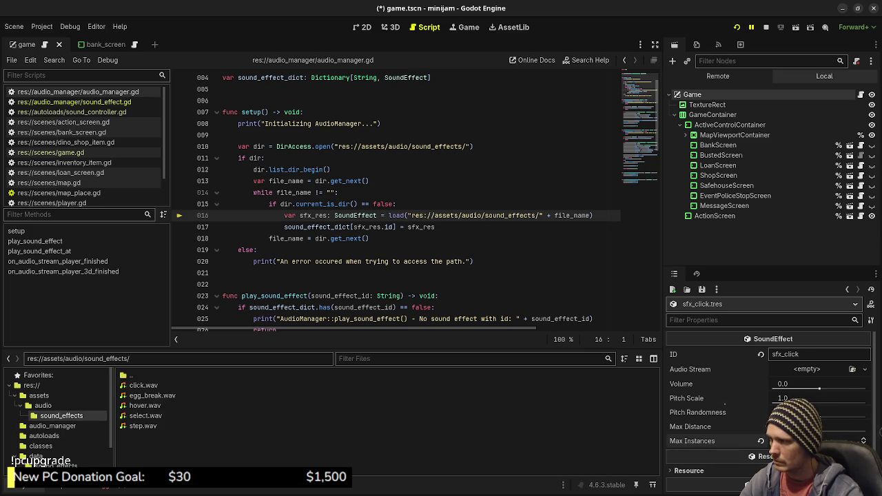
mouse_move(143, 386)
left_mouse_down()
mouse_move(610, 394)
mouse_move(807, 370)
left_mouse_up()
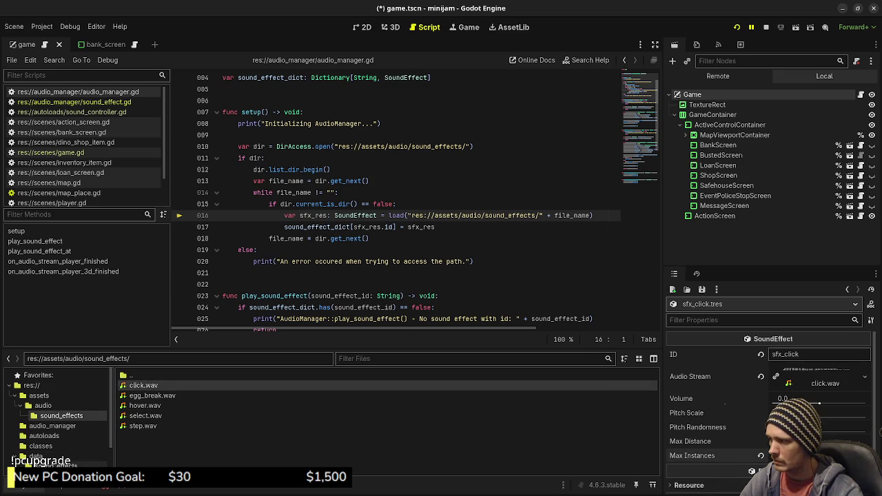
Step: Duplicate sfx_click.tres as sfx_select.tres
left_click(55, 466)
right_click(149, 385)
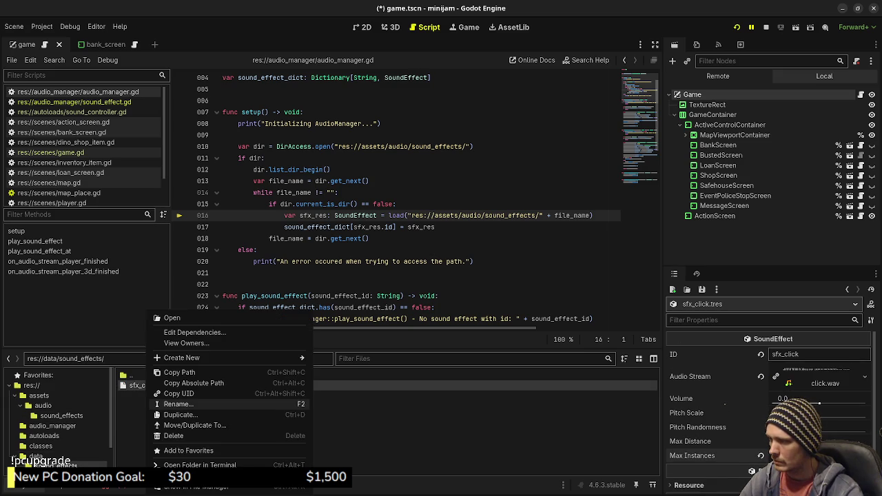
left_click(181, 414)
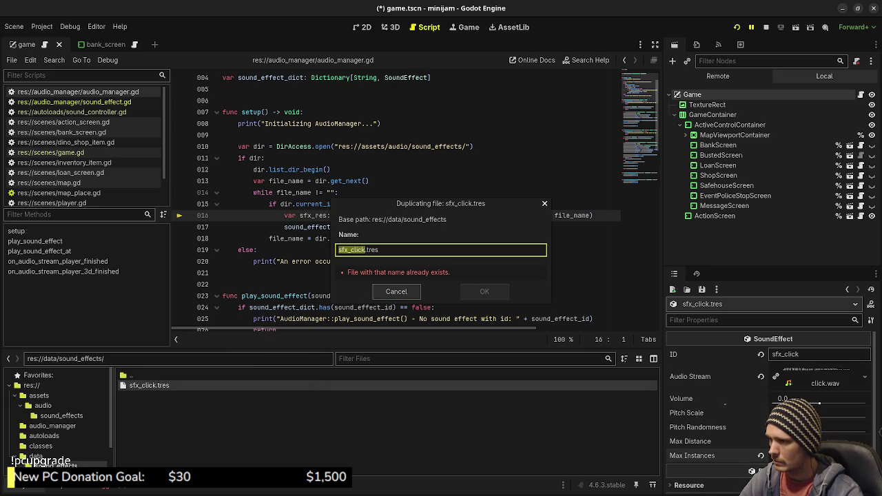
key("Right")
key("shift+Left")
key("shift+Left")
key("shift+Left")
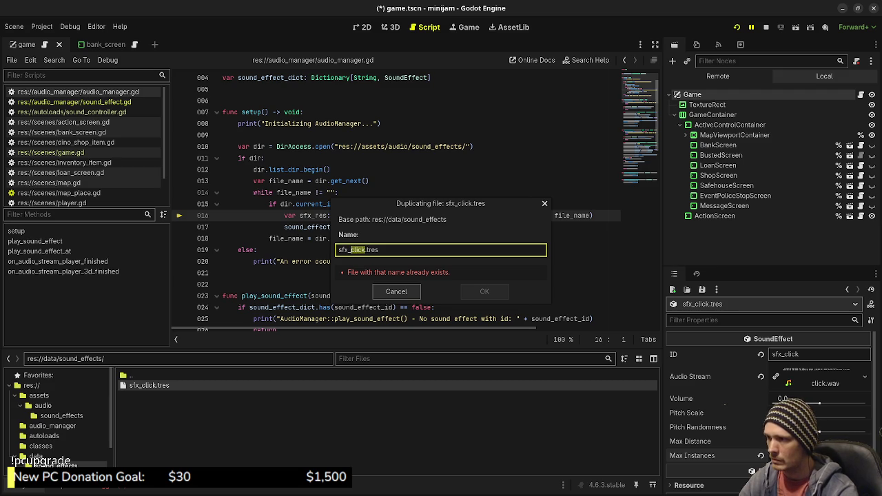
type("select")
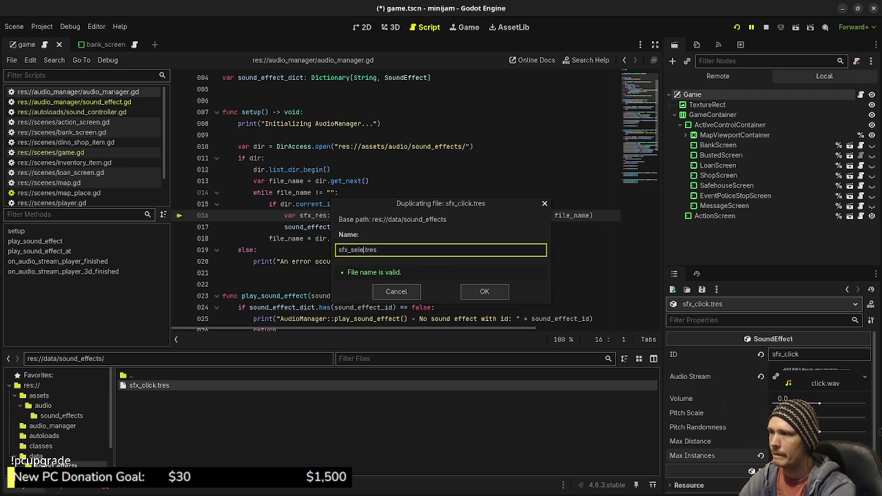
key("Return")
Step: Assign select.wav as sfx_select.tres's audio stream and save
left_click(151, 396)
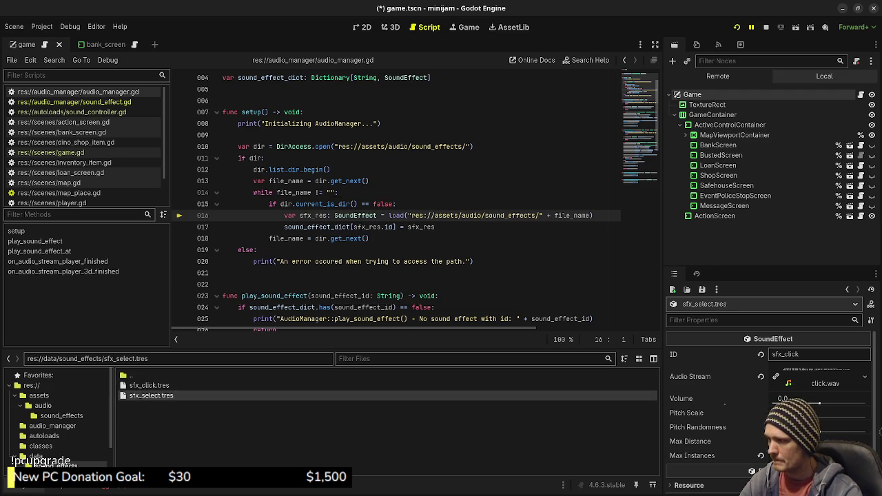
left_click(61, 416)
left_click_drag(144, 416, 824, 383)
left_click(475, 261)
key("ctrl+s")
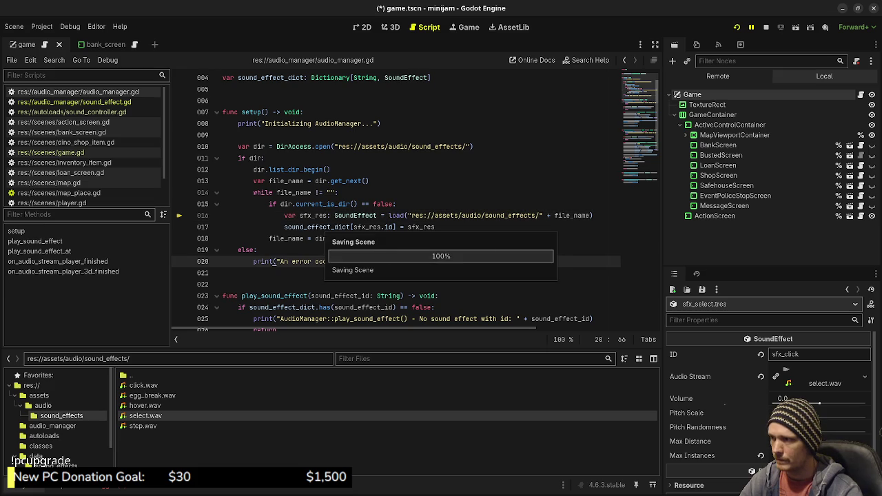
Step: Change the paths on lines 10 and 16 of audio_manager.gd from assets/audio to data, then save
double_click(446, 215)
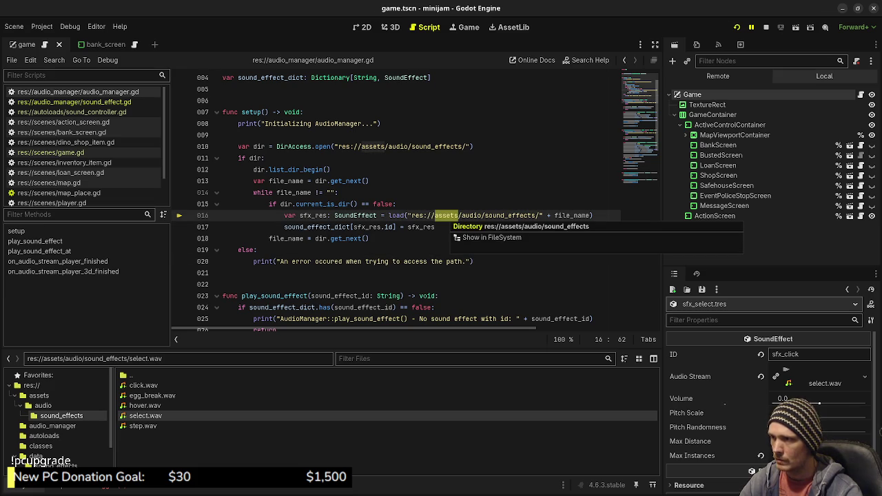
double_click(372, 146)
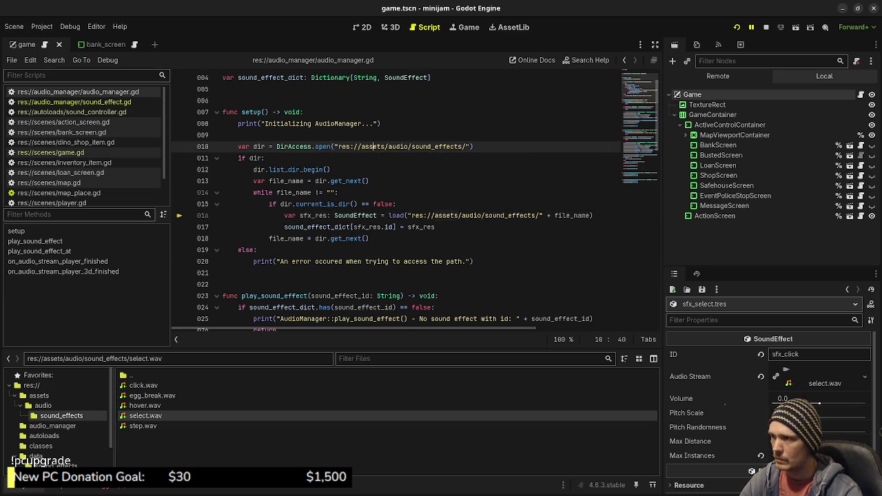
type("data")
key("Delete")
key("Delete")
key("Delete")
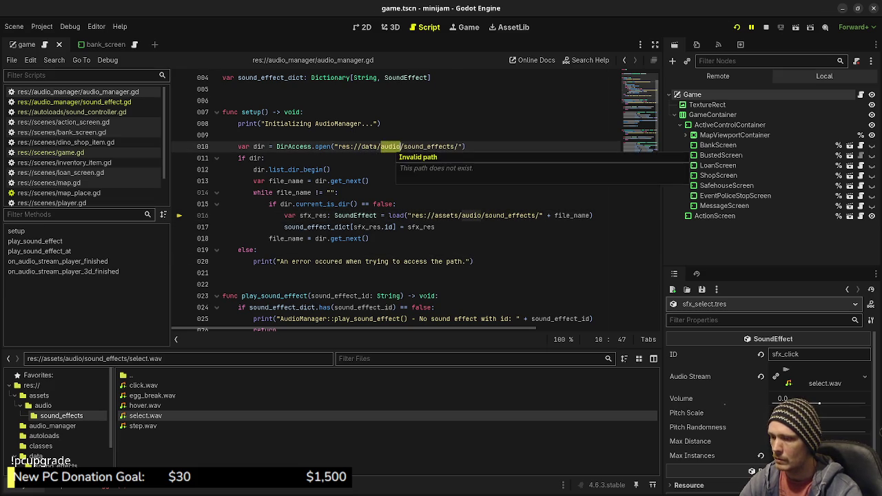
double_click(446, 215)
type("data")
double_click(464, 215)
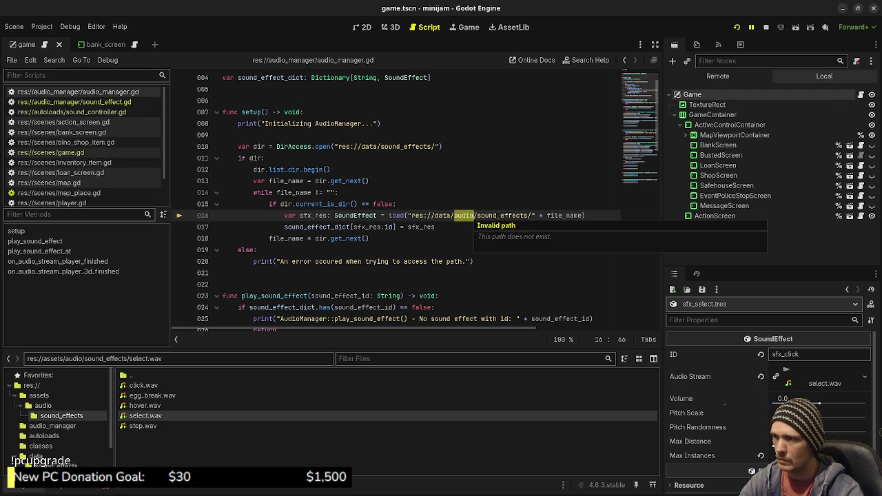
key("Delete")
key("Delete")
left_click(397, 204)
key("ctrl+s")
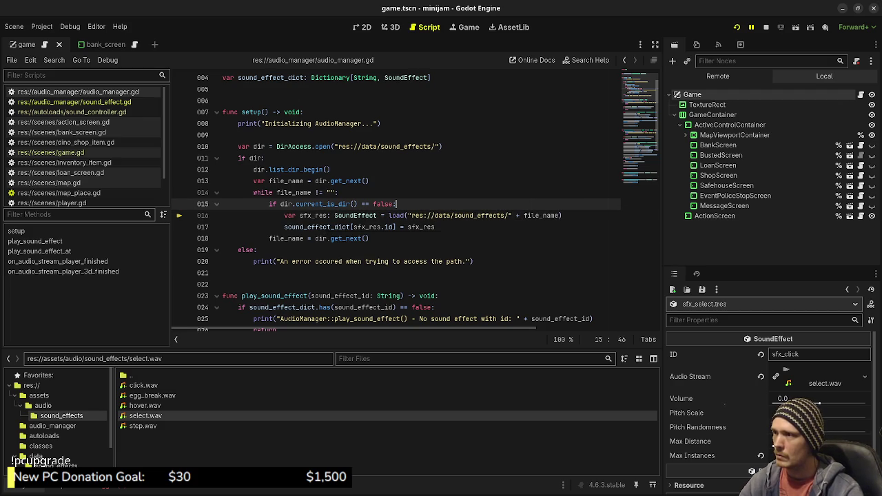
Step: Save again and stop the running game with F8
scroll(397, 199, "down", 7)
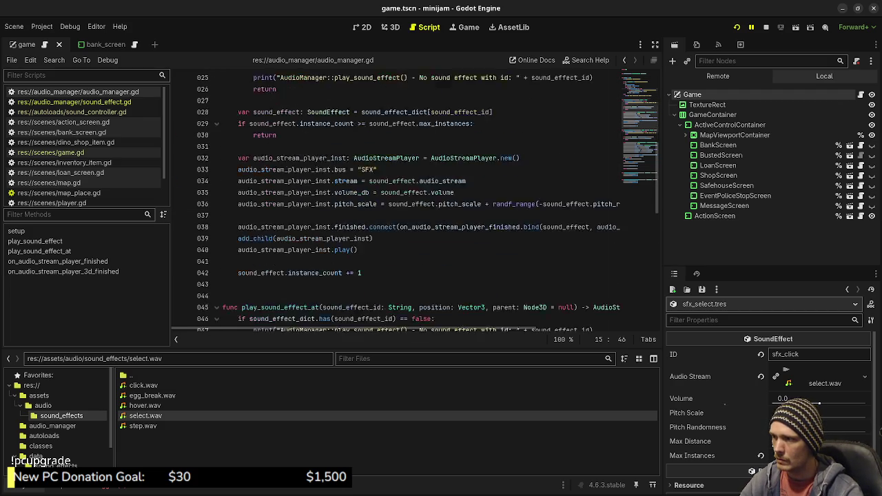
scroll(396, 200, "down", 2)
scroll(427, 203, "down", 4)
scroll(427, 204, "up", 5)
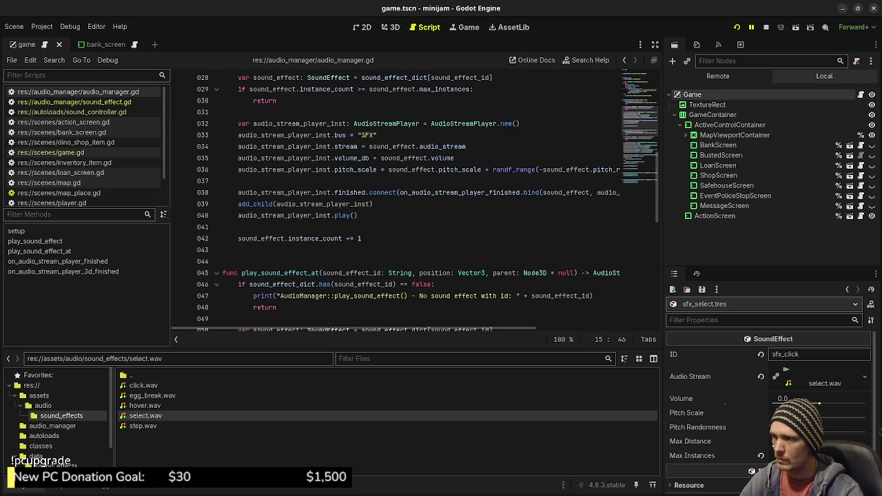
scroll(427, 203, "up", 1)
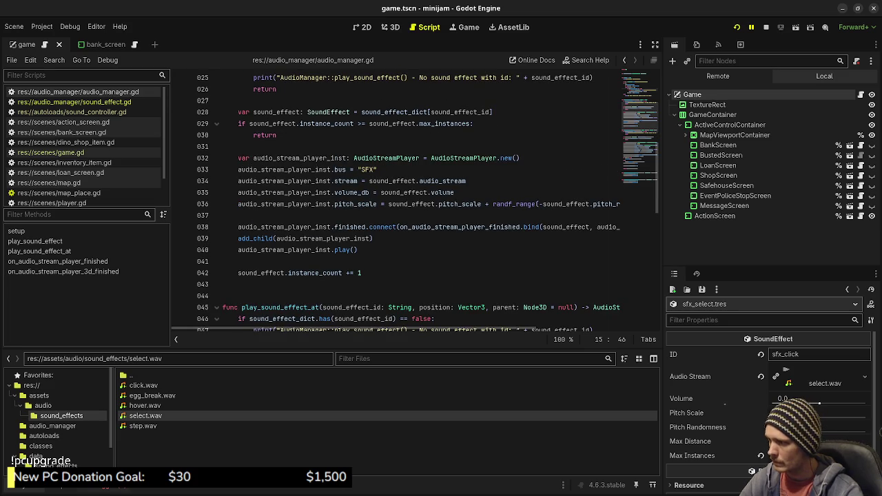
left_click(362, 273)
key("ctrl+s")
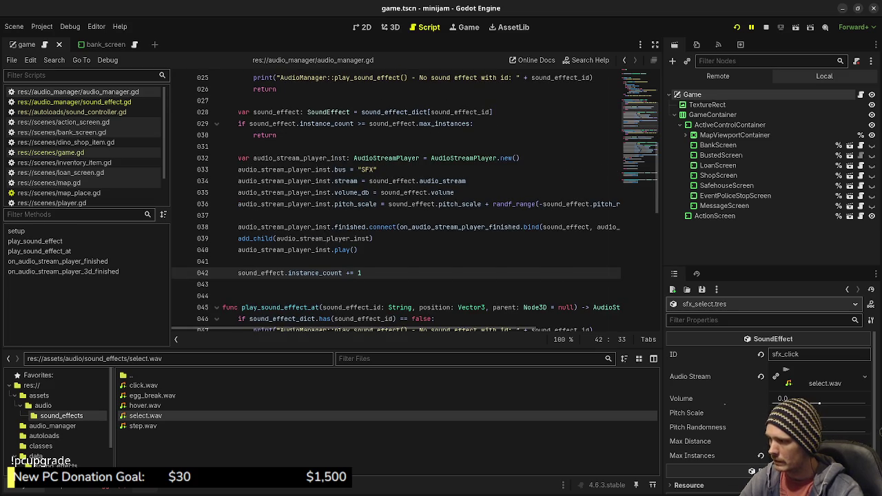
key("F8")
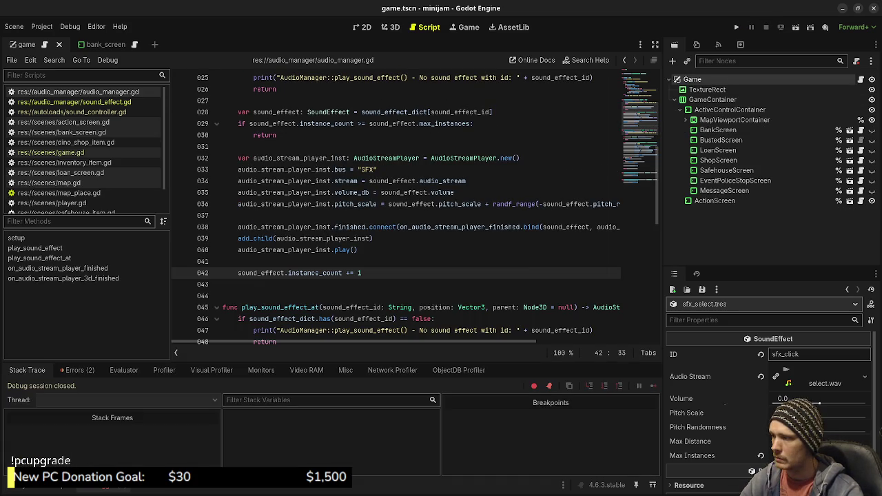
left_click(358, 250)
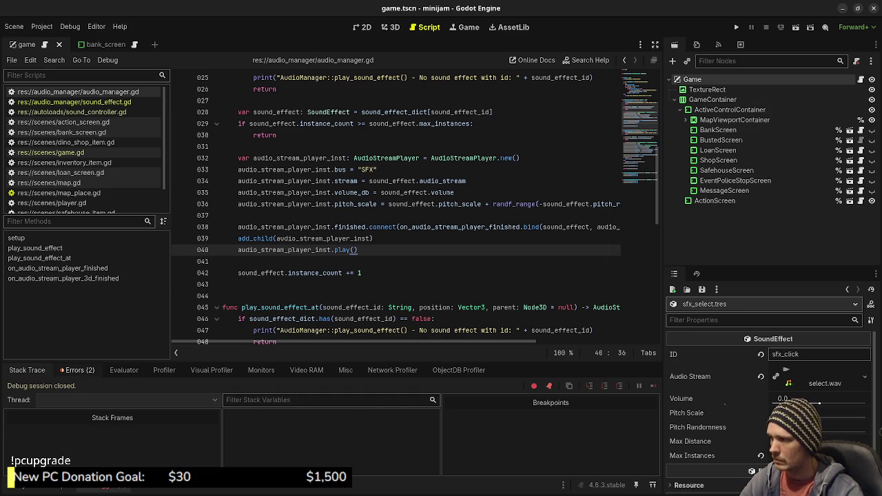
Step: Clear the debugger errors and add an audio bus named BGM
left_click(77, 370)
left_click(648, 387)
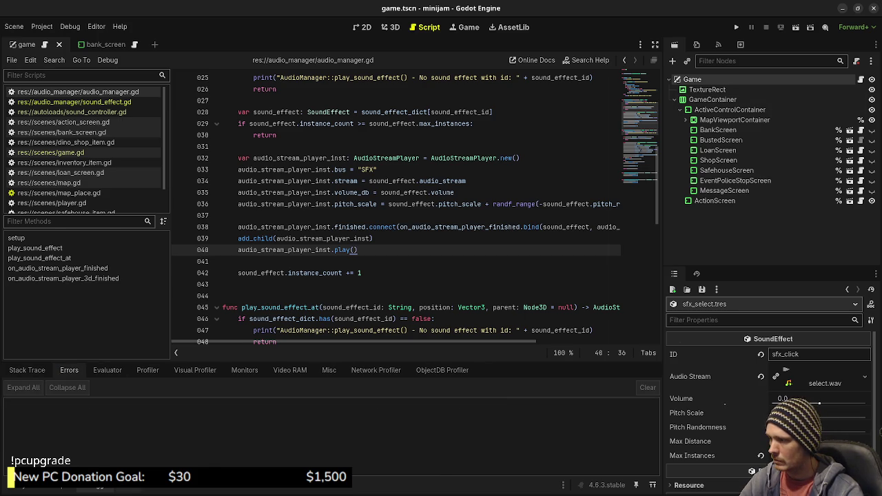
key("alt+a")
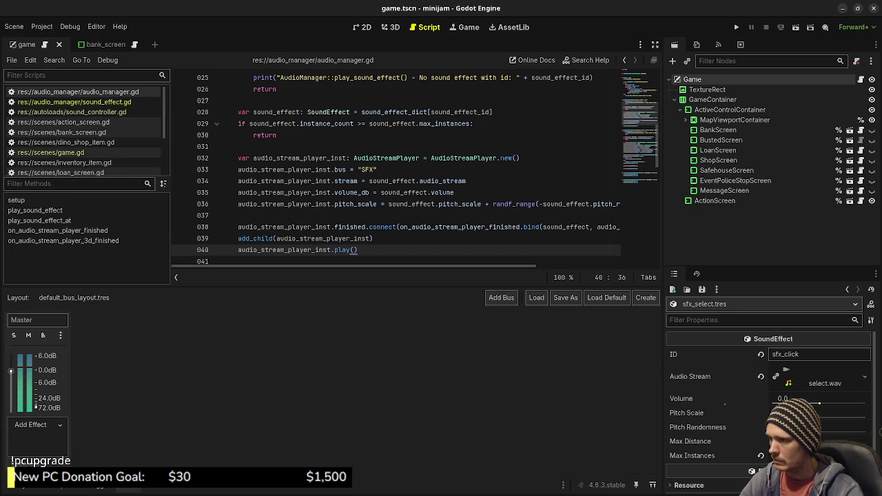
left_click(501, 297)
double_click(92, 320)
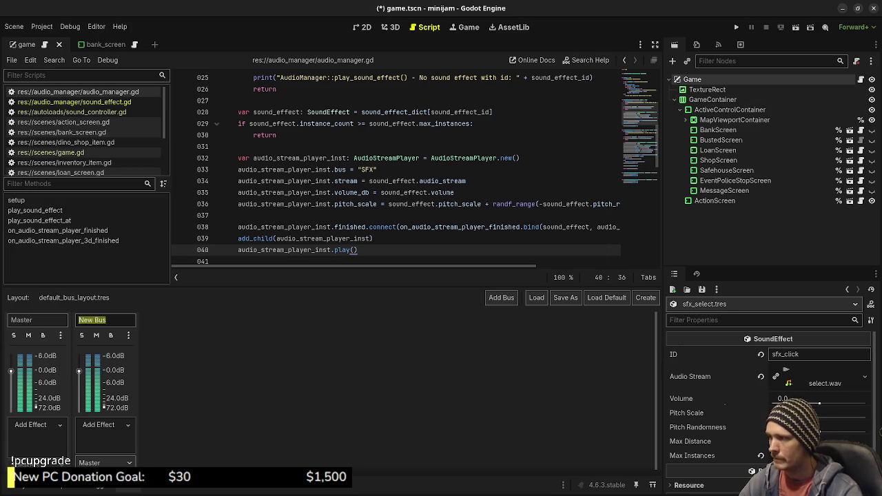
type("BGM")
key("Return")
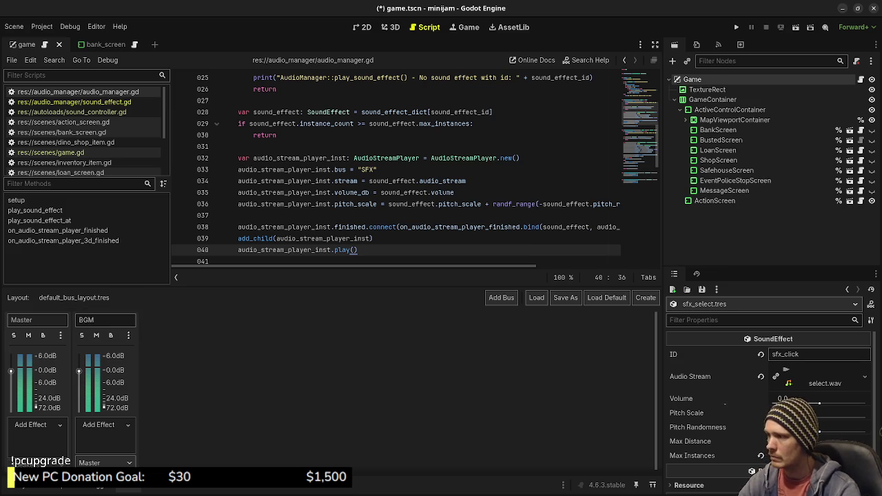
Step: Add a third audio bus named SFX, then relaunch the game with F5
left_click(501, 297)
double_click(159, 320)
type("SFX")
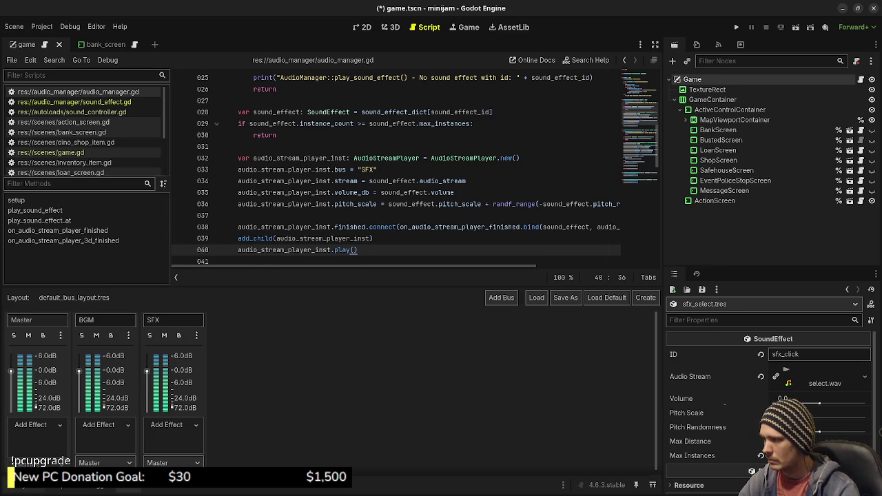
key("alt+f")
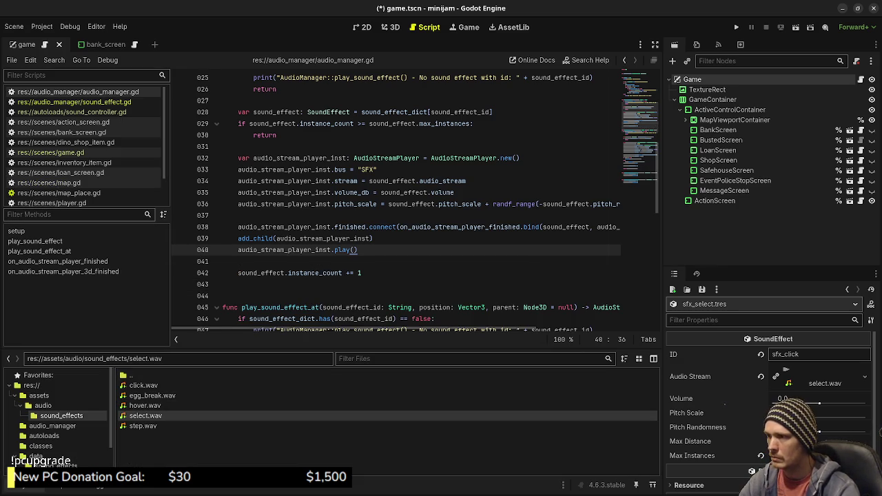
scroll(396, 200, "down", 7)
key("F5")
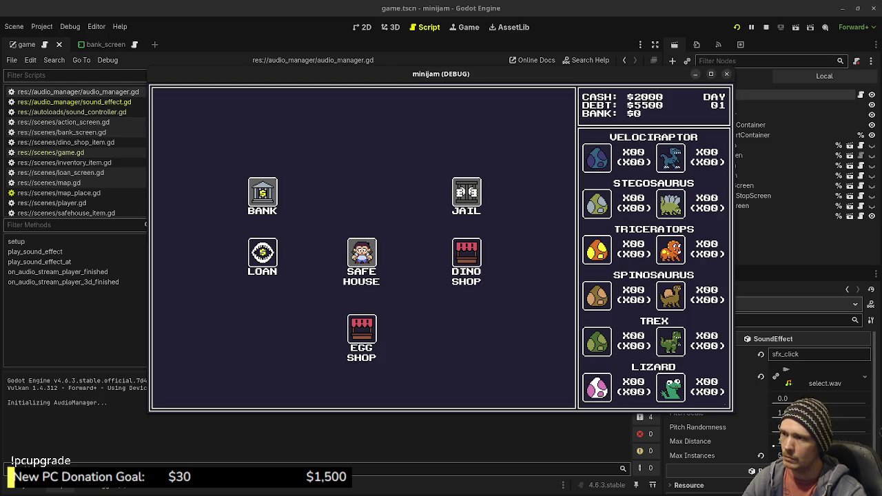
Step: In the Dino Shop, buy and sell a Velociraptor egg, try selling an adult, then stop the game
key("Return")
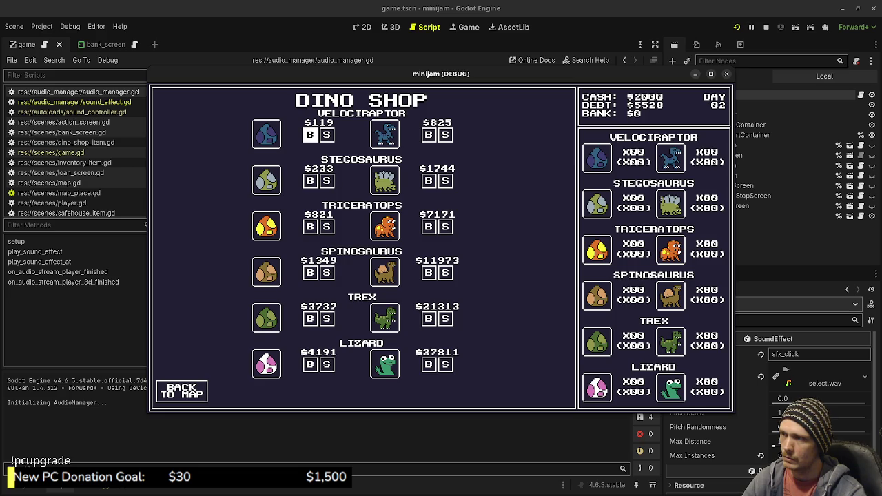
mouse_move(441, 73)
left_mouse_down()
mouse_move(473, 267)
mouse_move(442, 92)
left_mouse_up()
left_click(310, 153)
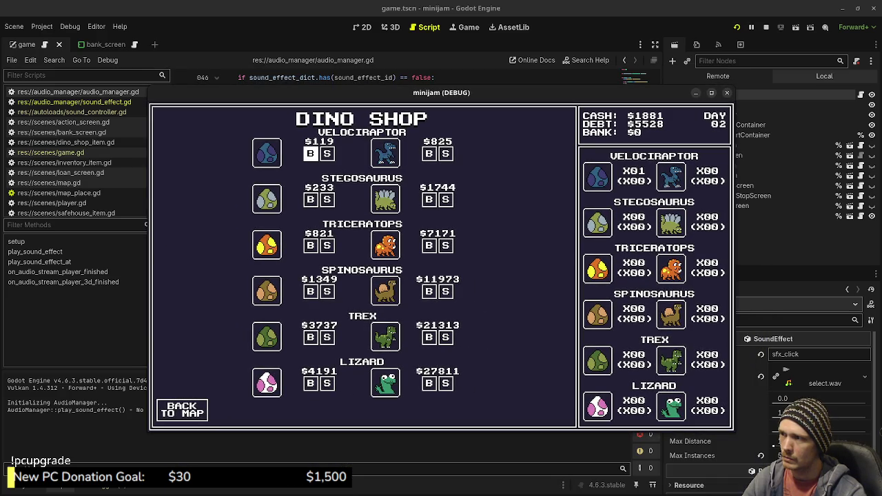
left_click(328, 153)
left_click(311, 153)
left_click(446, 153)
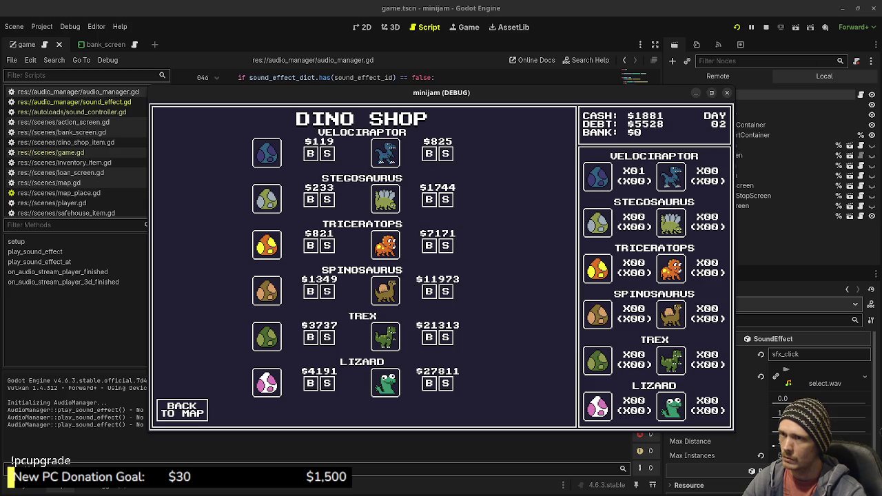
key("F8")
scroll(428, 213, "down", 5)
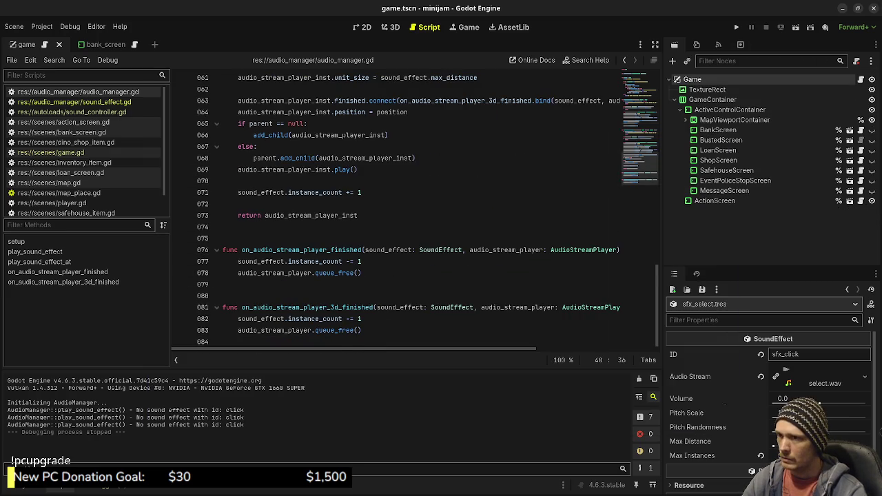
Step: Open game.gd and search it for "click" to find the sound ids in buy_request
scroll(414, 207, "up", 2)
left_click(50, 152)
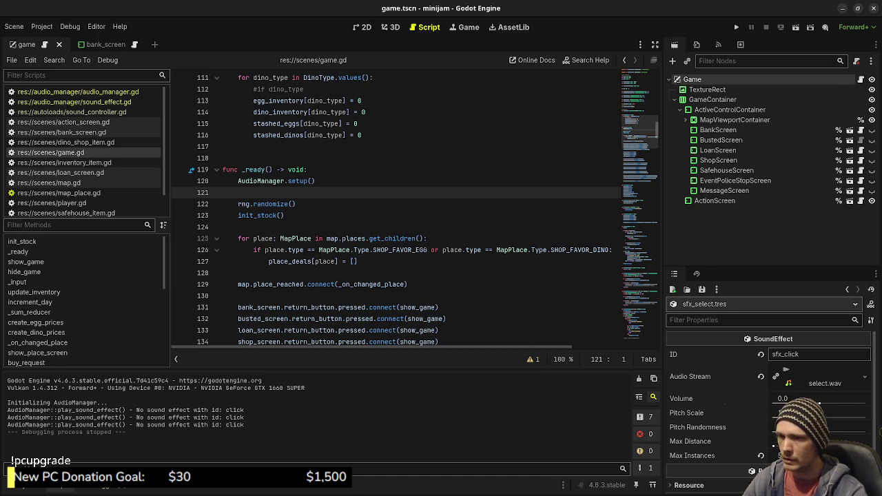
scroll(396, 207, "down", 5)
scroll(396, 206, "down", 7)
scroll(414, 206, "down", 18)
scroll(409, 209, "down", 18)
scroll(414, 207, "down", 16)
scroll(414, 207, "down", 17)
scroll(407, 207, "down", 14)
scroll(407, 207, "down", 20)
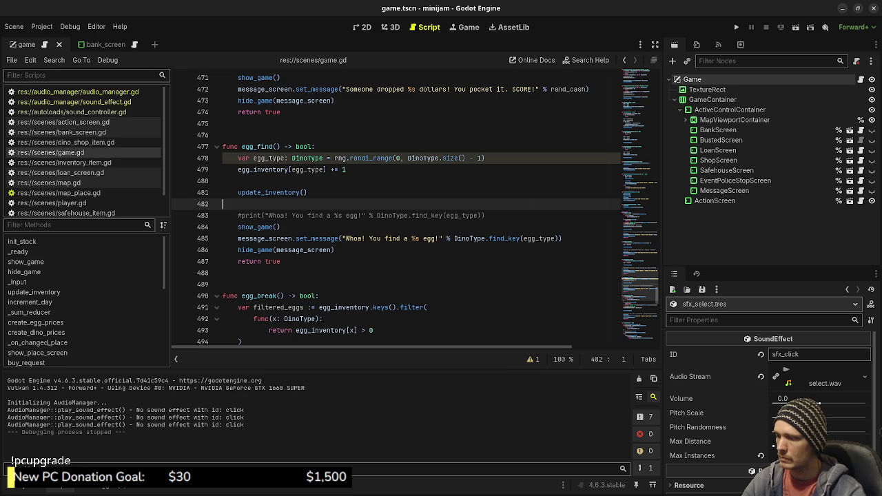
key("ctrl+f")
type("click")
Step: Rename the click and select ids to sfx_click and sfx_select, save, and rerun the game
left_click(365, 204)
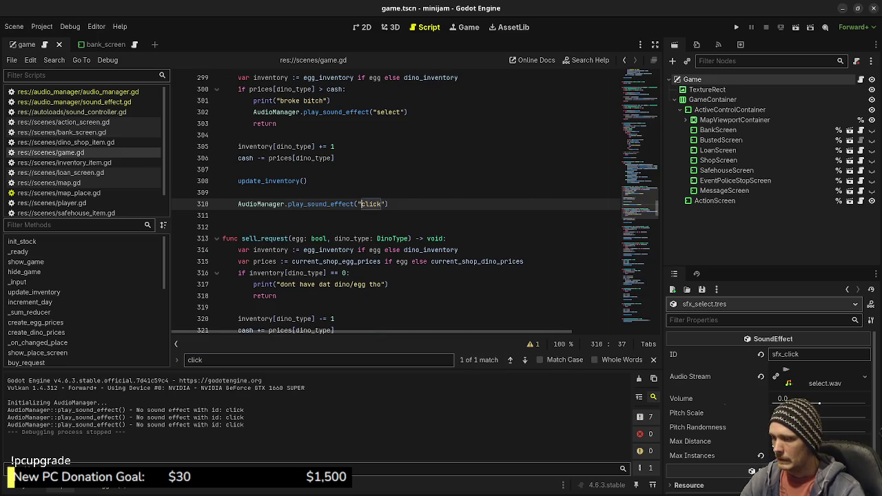
type("sfx_")
left_click(376, 112)
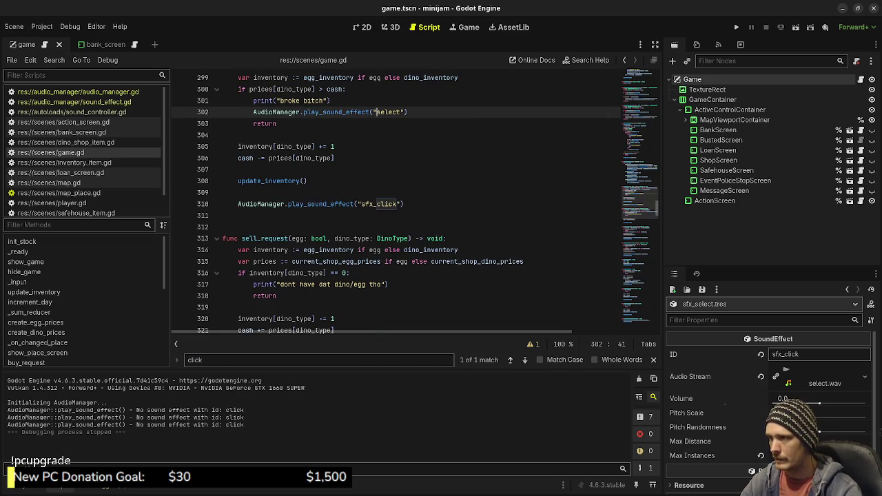
type("sfx_")
key("ctrl+s")
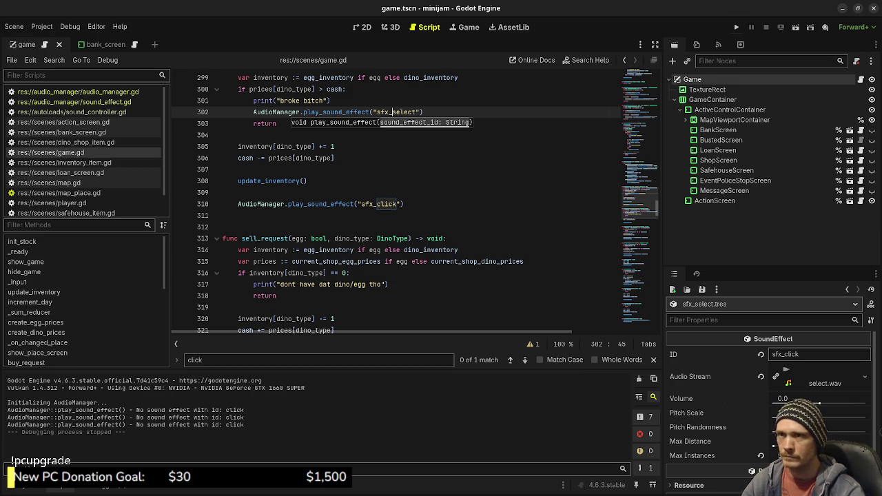
scroll(414, 199, "up", 3)
key("F5")
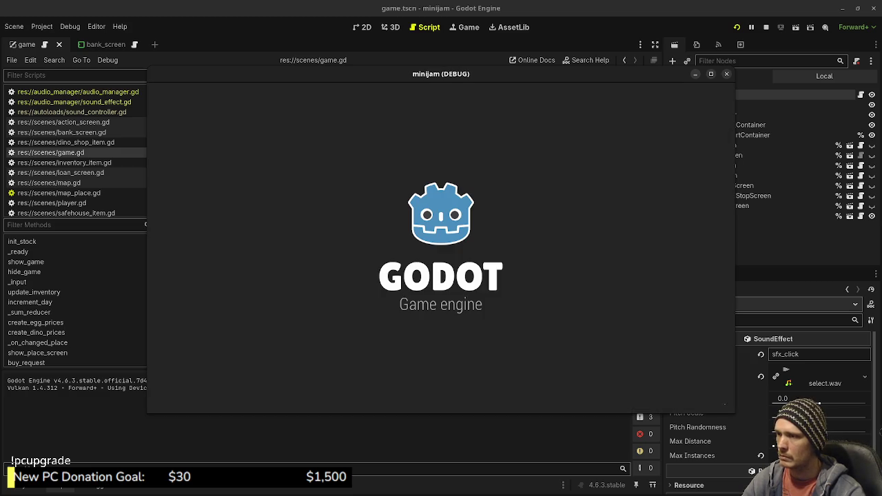
Step: Travel to the Dino Shop, dismiss the new friend message, and buy and sell one Velociraptor egg
left_click(466, 261)
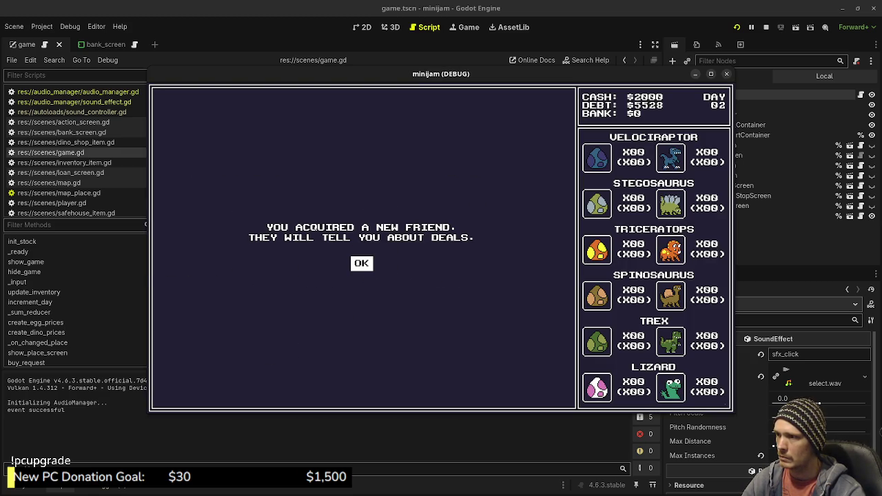
left_click(361, 263)
left_click(310, 135)
left_click(326, 135)
Step: Buy Velociraptor eggs until cash runs out at $74, then attempt two more purchases
left_click(310, 136)
left_click(311, 135)
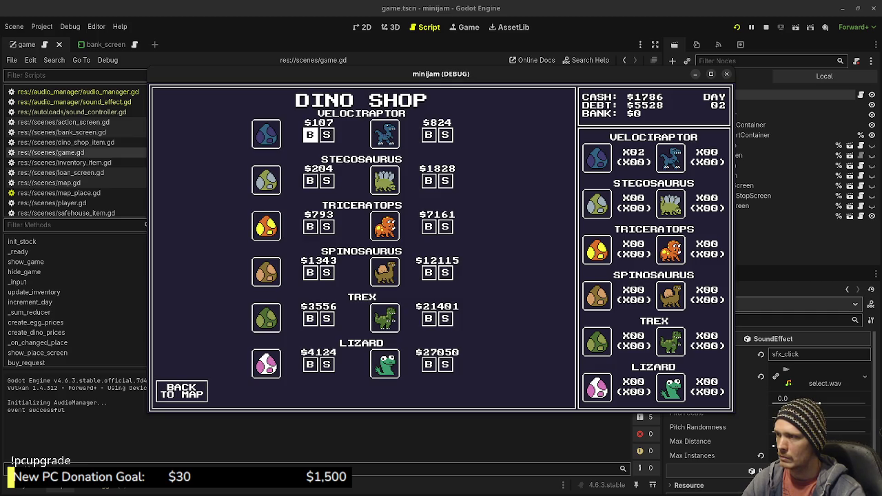
left_click(310, 135)
left_click(310, 135)
left_click(310, 135)
left_click(310, 135)
left_click(310, 135)
left_click(310, 135)
double_click(310, 135)
triple_click(310, 135)
triple_click(310, 135)
double_click(310, 135)
left_click(310, 135)
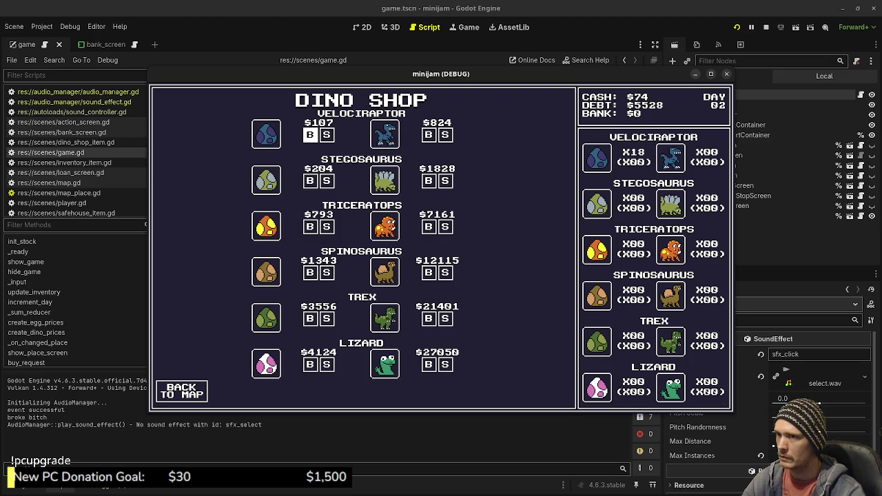
left_click(311, 136)
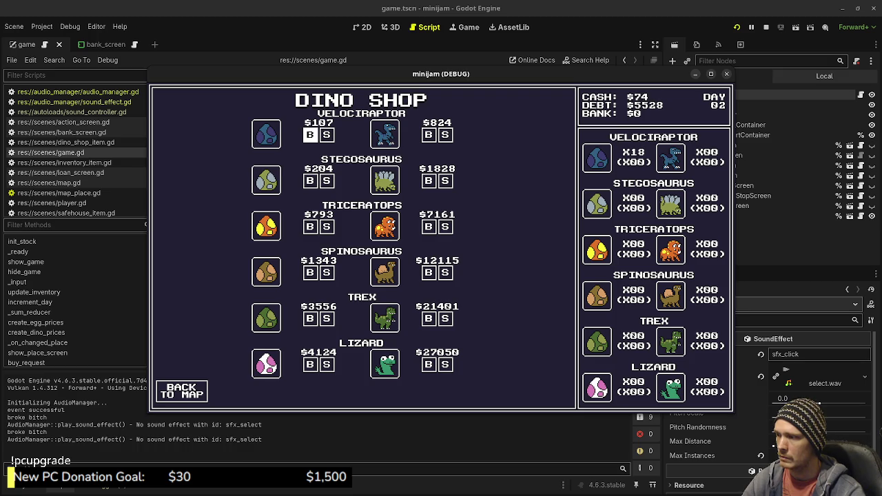
left_click(310, 135)
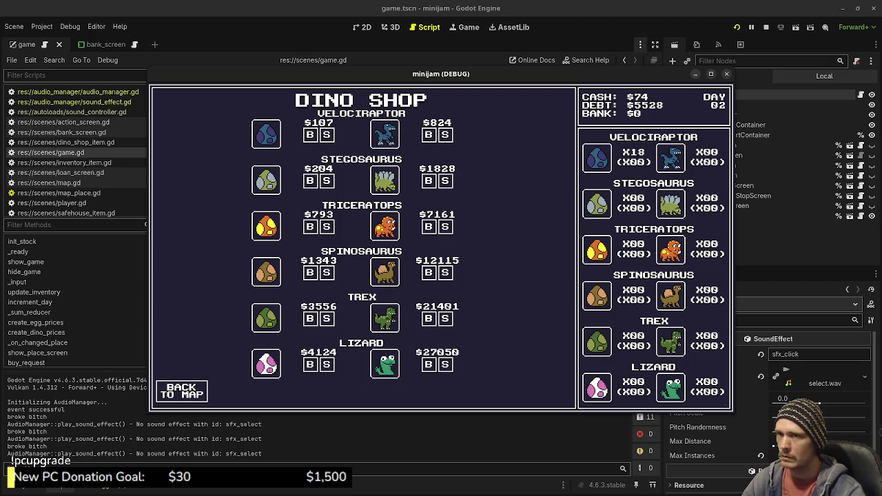
Step: Close the running game and open sfx_select.tres from data/sound_effects
left_click(766, 27)
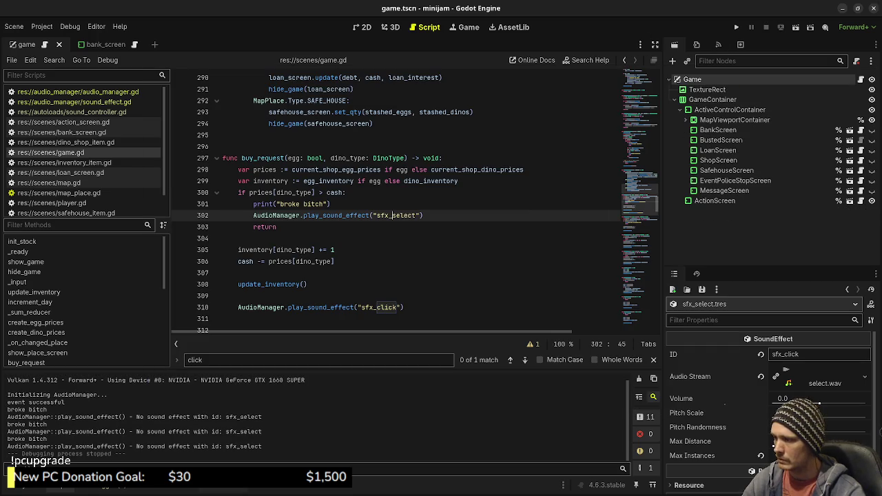
left_click(10, 489)
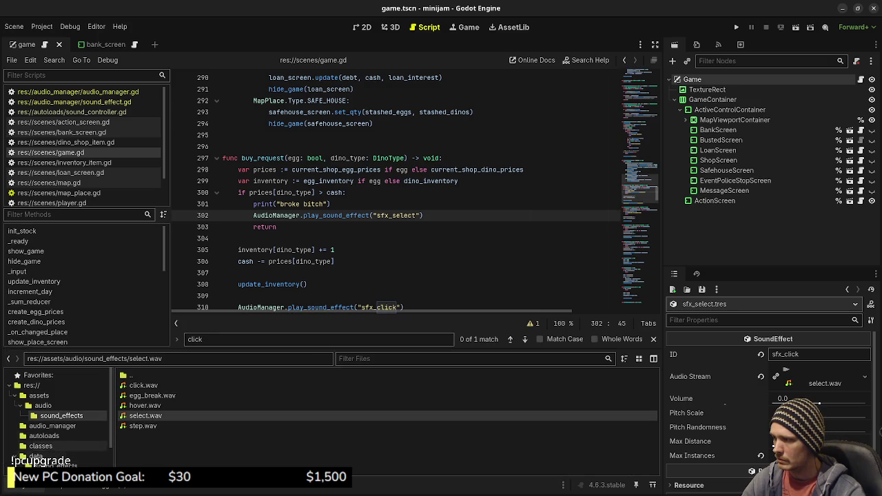
left_click(59, 466)
left_click(151, 395)
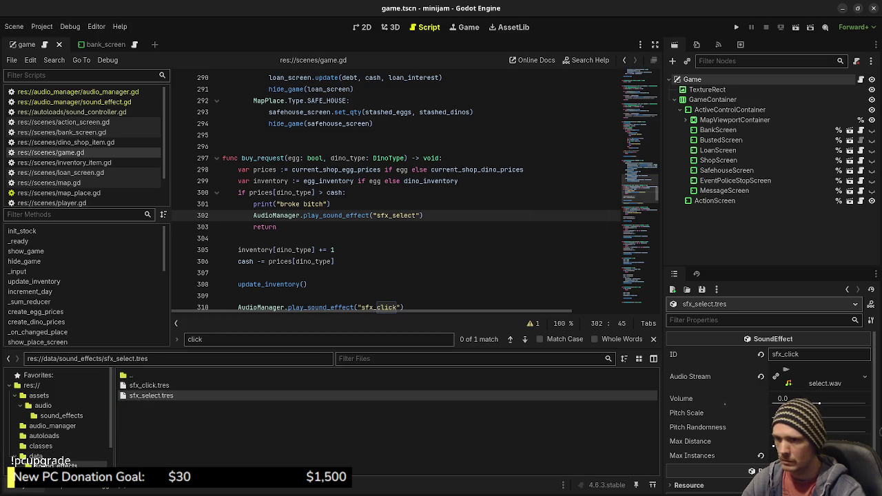
Step: Correct the resource's ID to sfx_select, save, and run the game again
double_click(786, 354)
type("sfx_select")
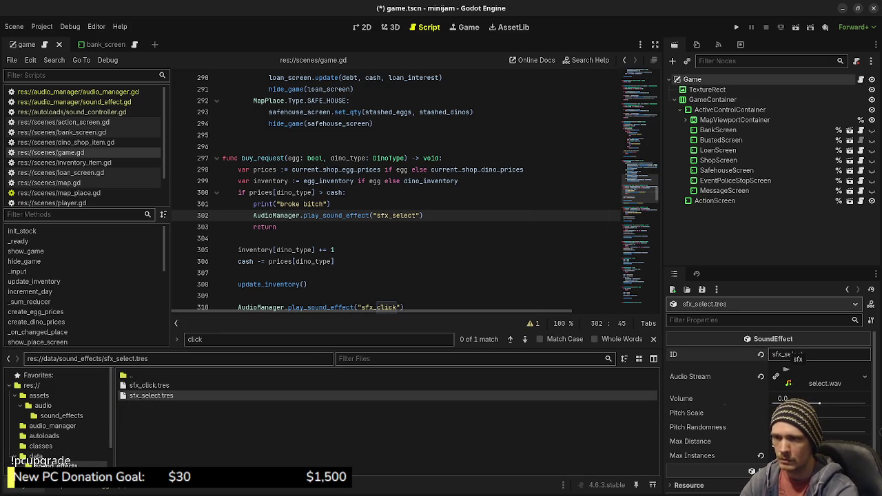
left_click(149, 385)
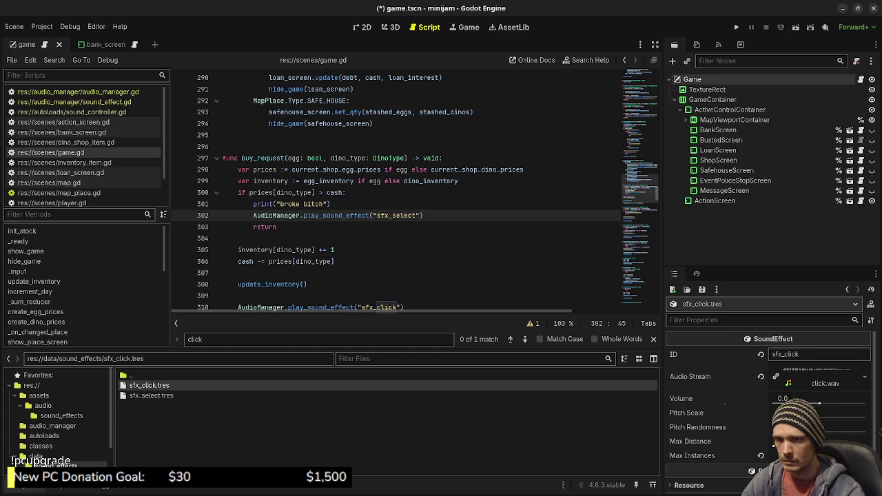
key("ctrl+s")
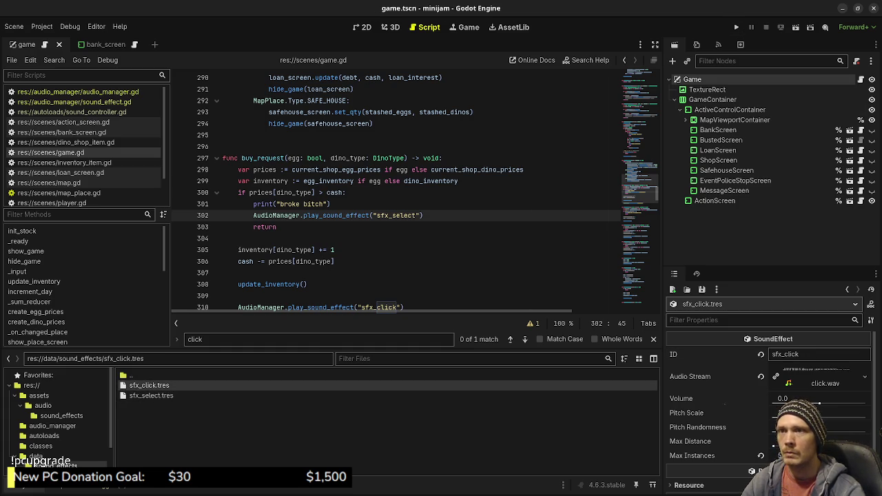
key("F5")
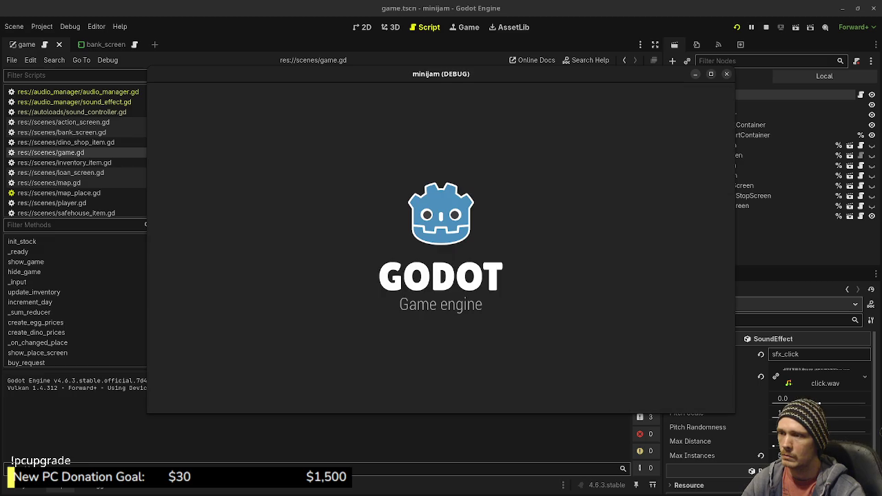
Step: Walk into the Dino Shop, buy Velociraptor eggs until cash hits $96, then stop the game
key("Right")
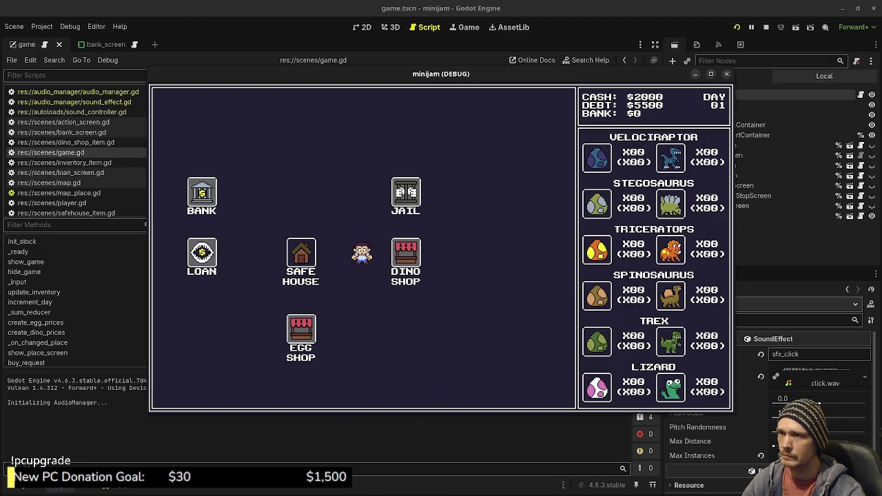
key("Return")
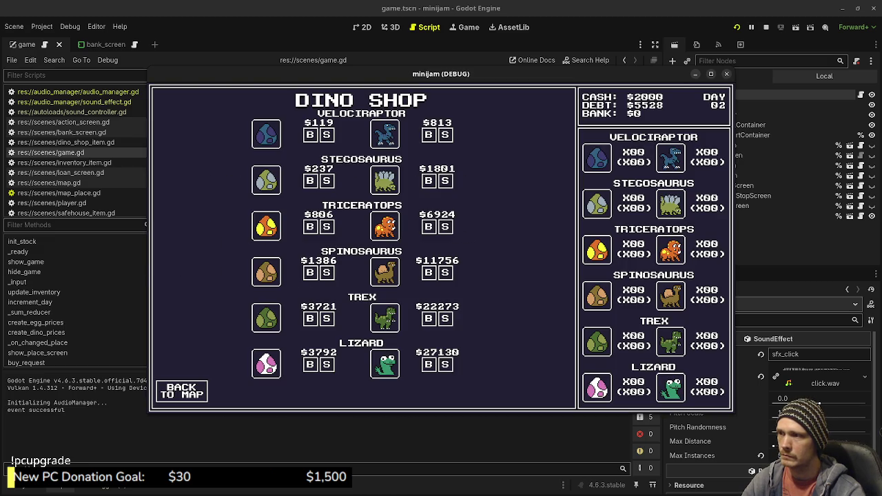
key("Return")
key("Return")
key("Return")
key("Return")
key("Return")
key("Return")
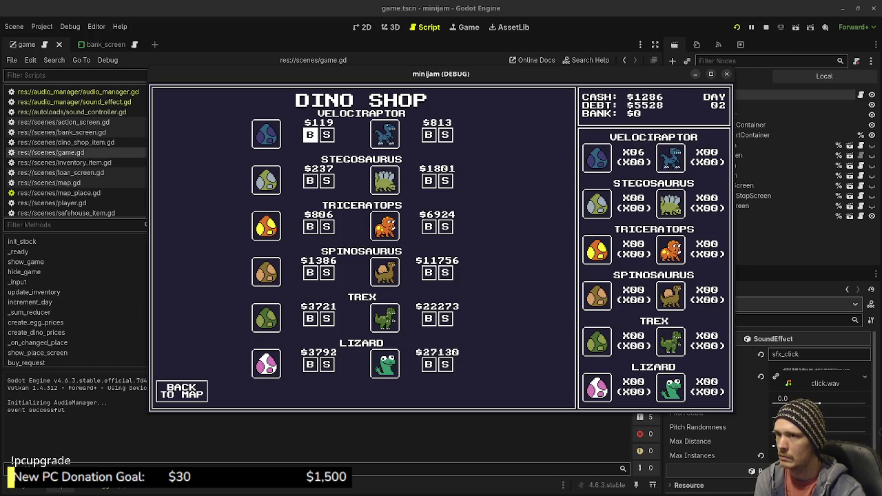
key("Return")
key("Return")
key("Return")
key("Return")
key("Return")
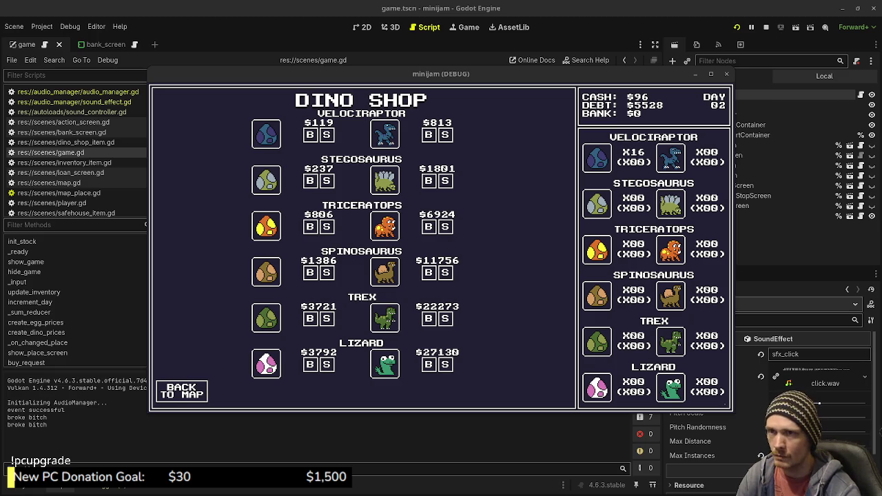
key("F8")
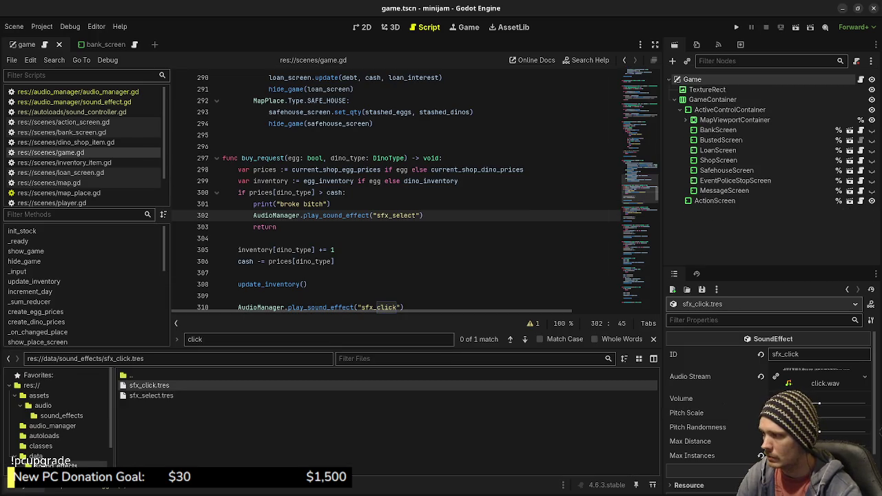
Step: Open the assets/audio/sound_effects folder in the system file manager, maximized
left_click(61, 416)
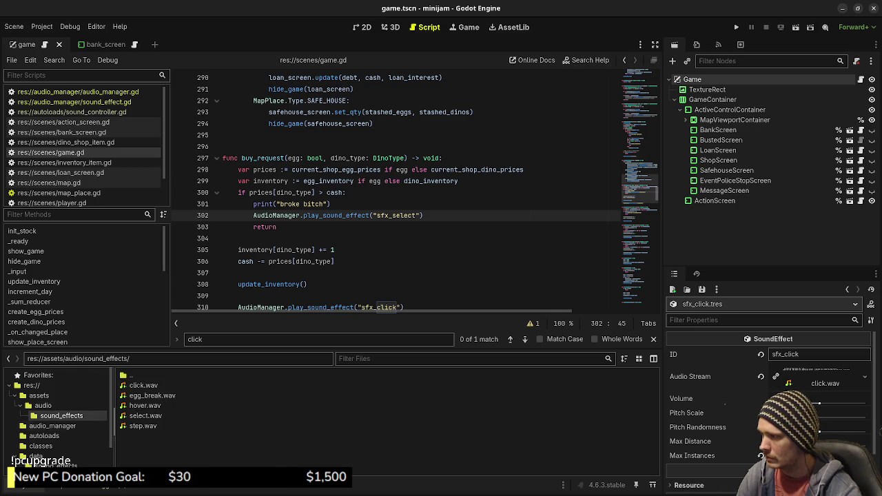
right_click(144, 414)
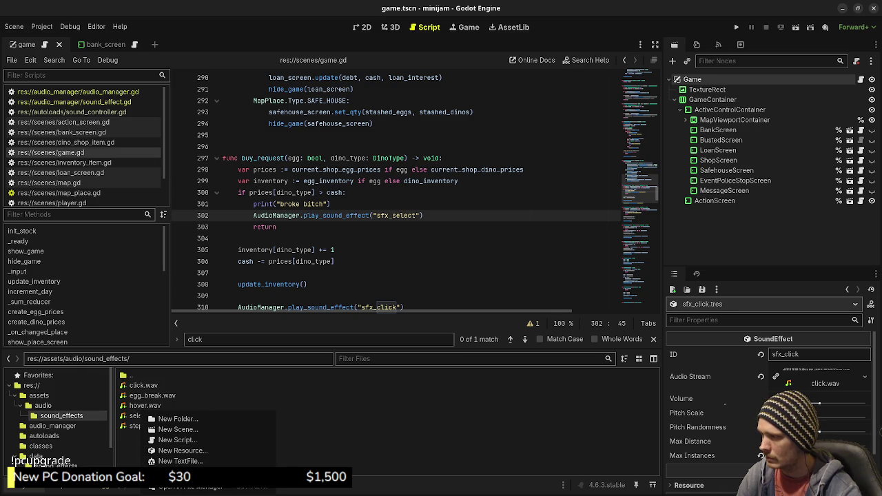
key("Escape")
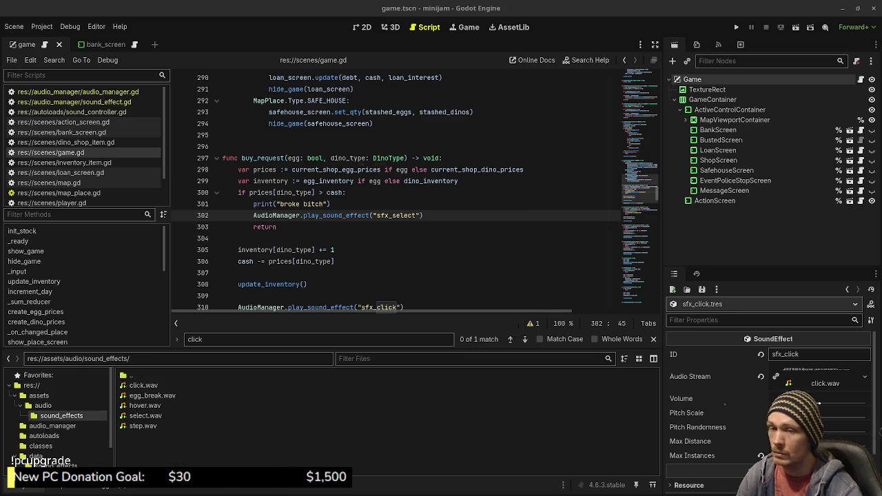
left_click(495, 171)
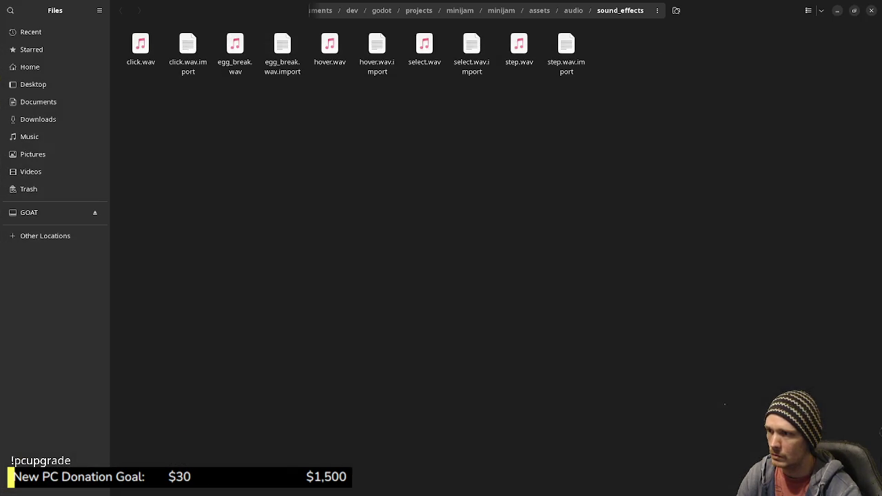
Step: Paste Pickup10.wav into sound_effects, rename it sell.wav, and minimize Files
right_click(457, 195)
left_click(496, 240)
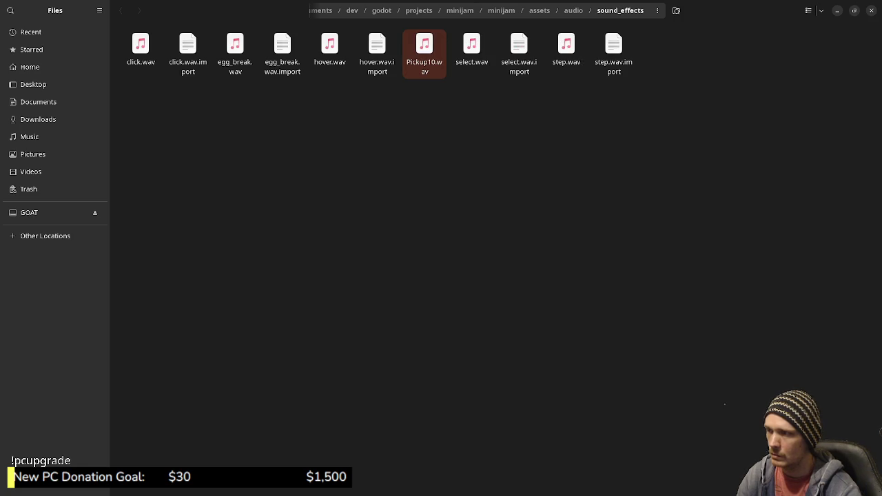
key("F2")
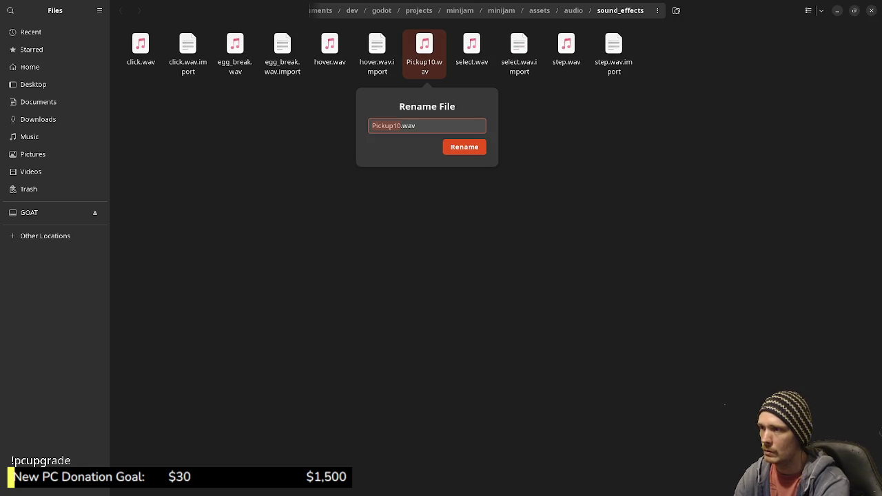
type("sell")
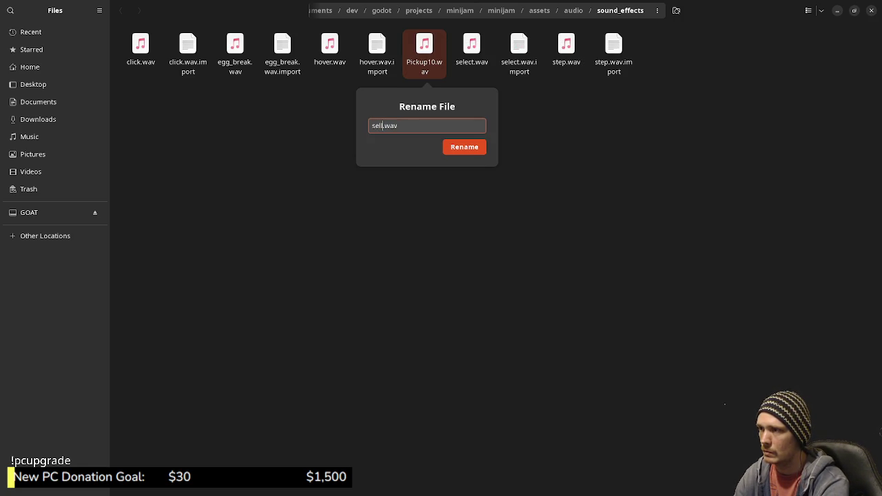
key("Return")
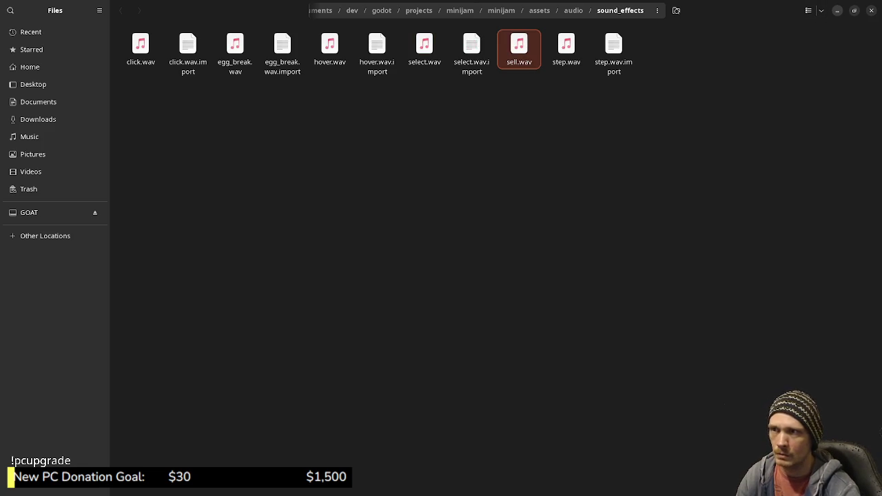
left_click(838, 11)
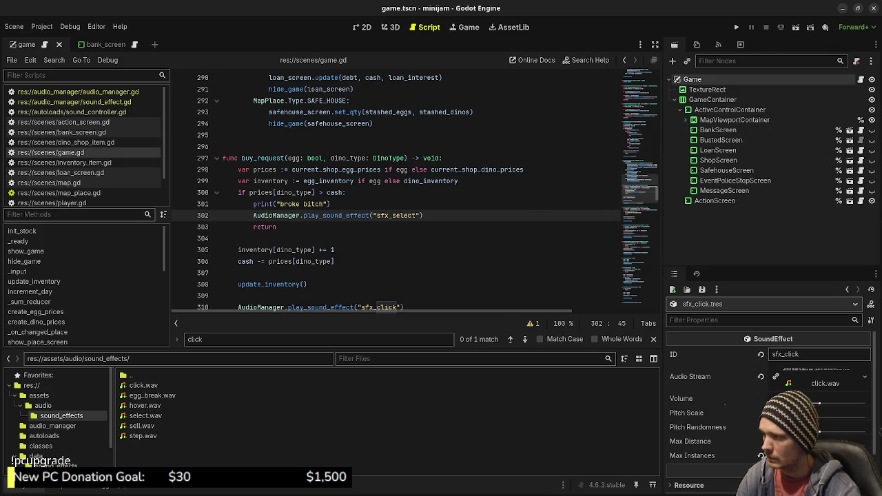
Step: Open data/sound_effects and select the sfx_select.tres resource
left_click(55, 465)
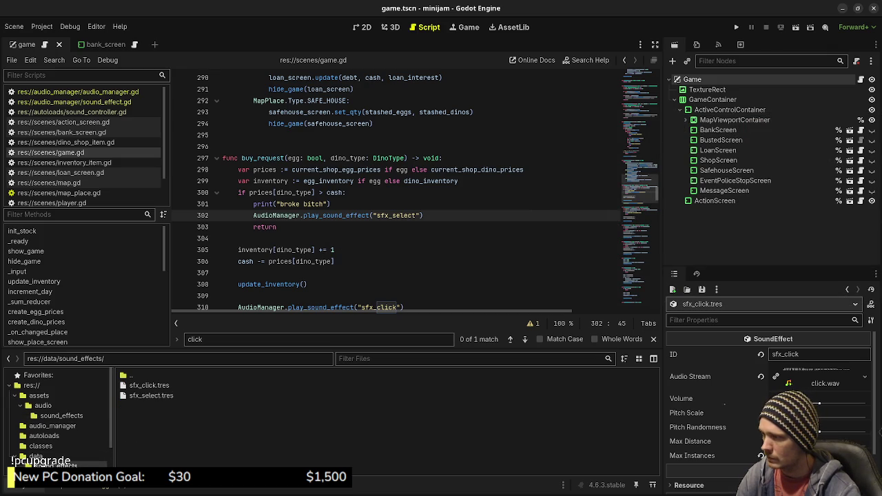
right_click(148, 415)
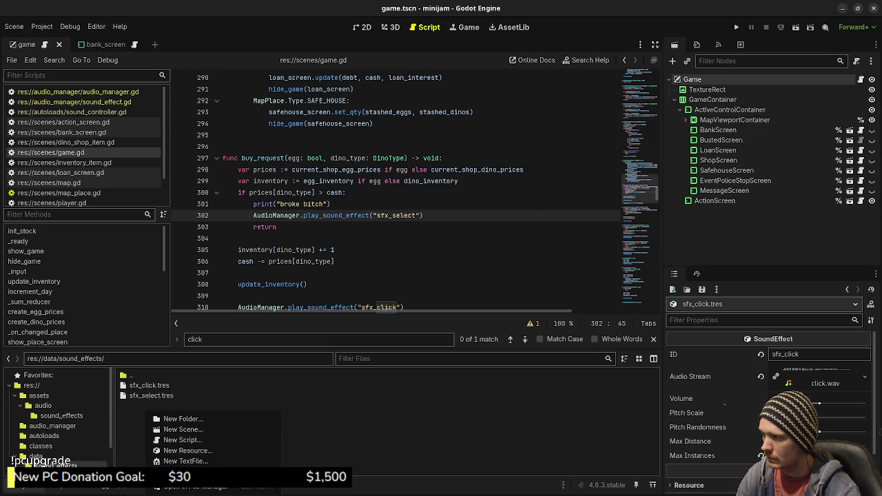
left_click(150, 396)
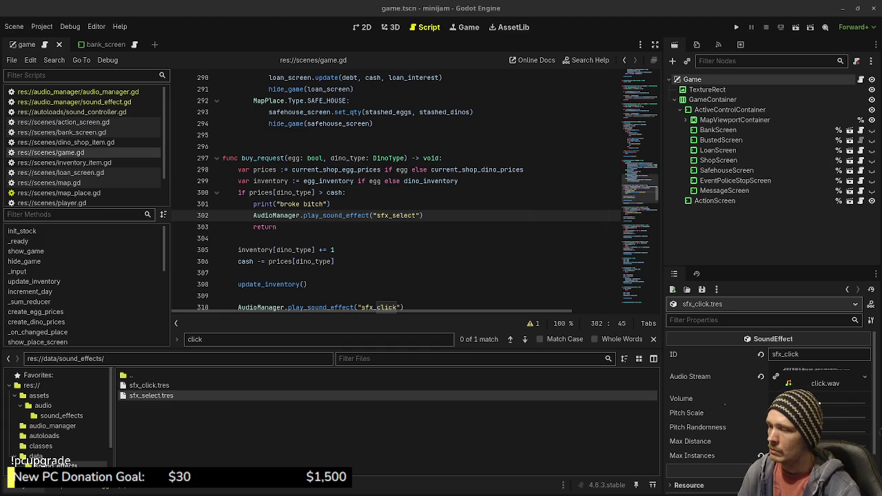
right_click(165, 413)
key("Escape")
Step: Duplicate sfx_select.tres as sfx_sell.tres and assign sell.wav as its Audio Stream
right_click(146, 396)
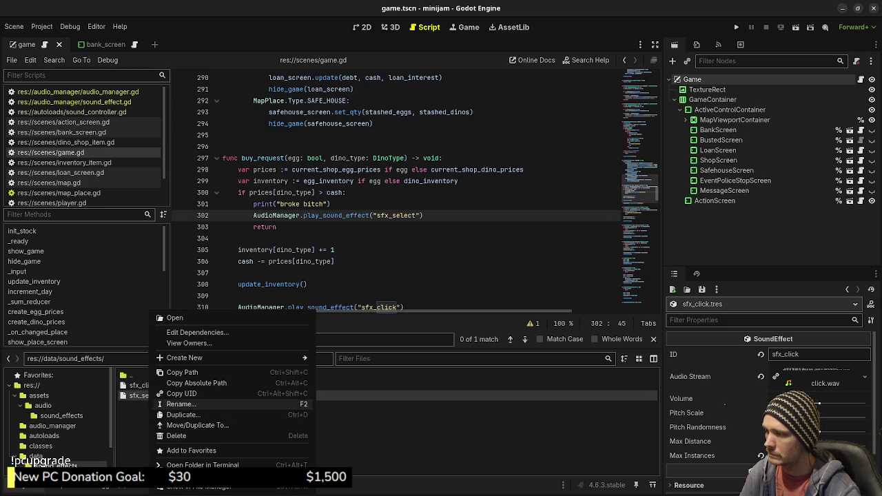
left_click(183, 415)
key("Right")
key("shift+Left")
key("shift+Left")
key("shift+Left")
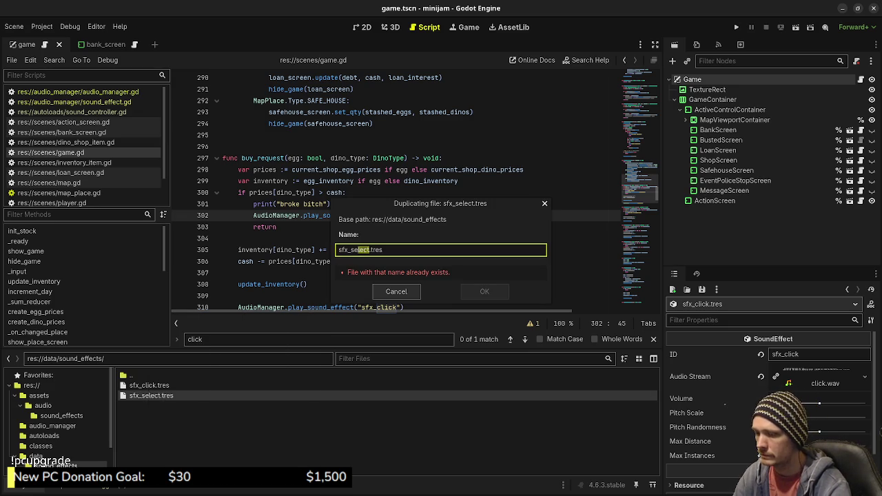
type("ll")
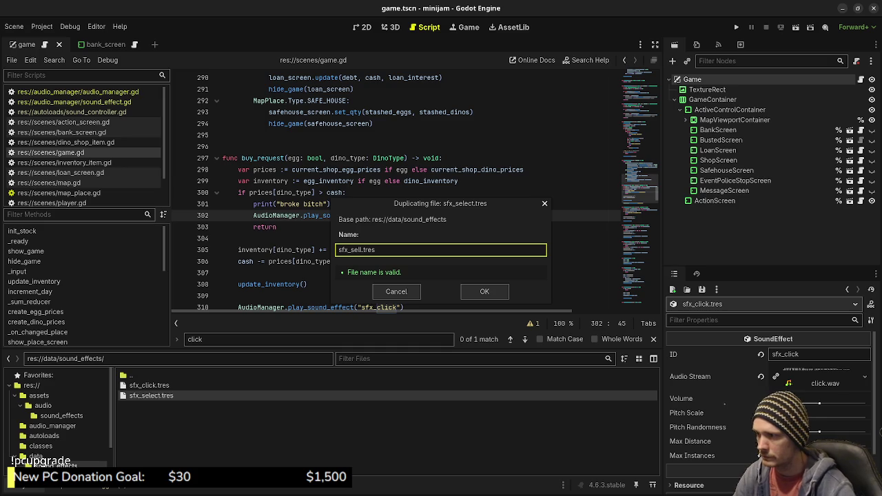
key("Return")
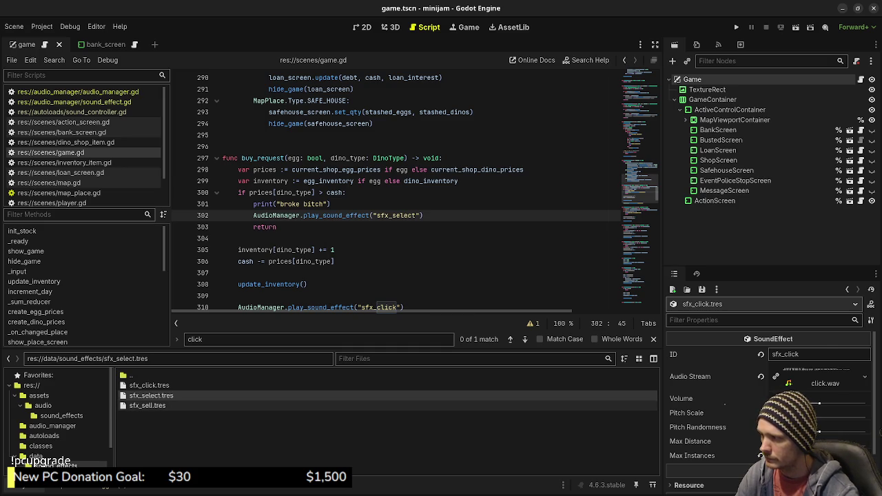
left_click(61, 415)
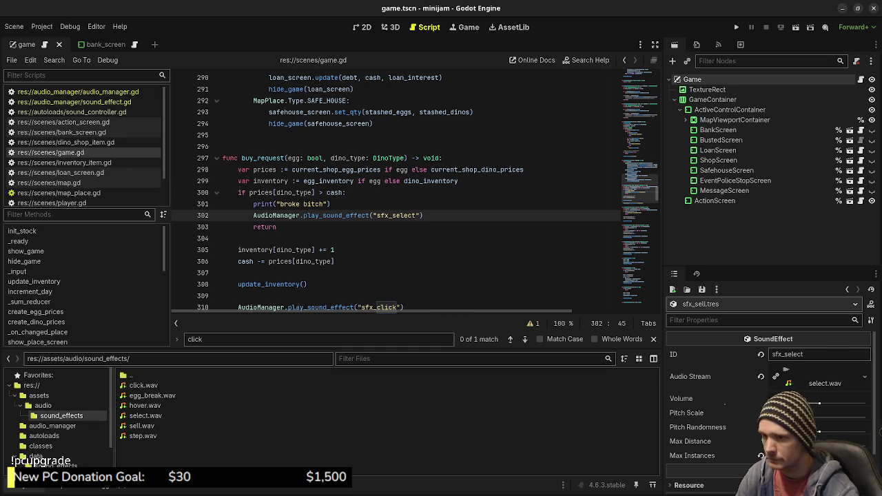
mouse_move(141, 426)
left_mouse_down()
mouse_move(839, 364)
mouse_move(803, 360)
mouse_move(790, 375)
left_mouse_up()
type("l")
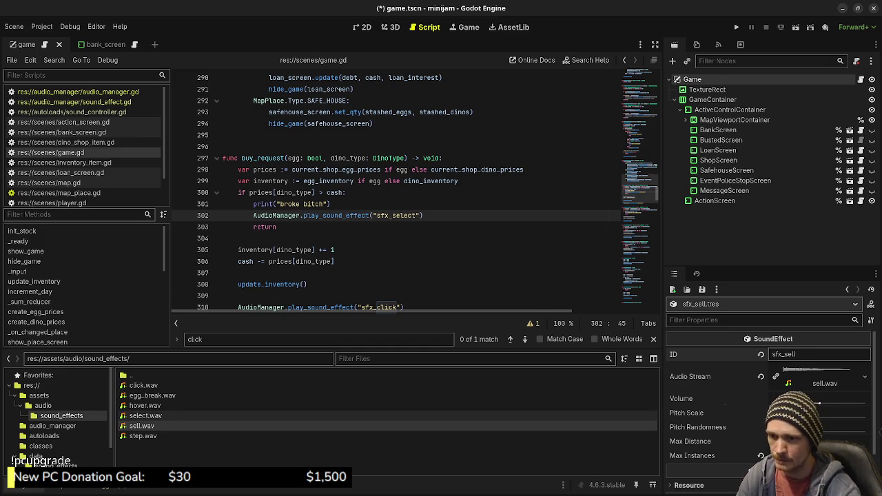
Step: Select the sfx_click play_sound_effect line in game.gd for copying
left_click(152, 395)
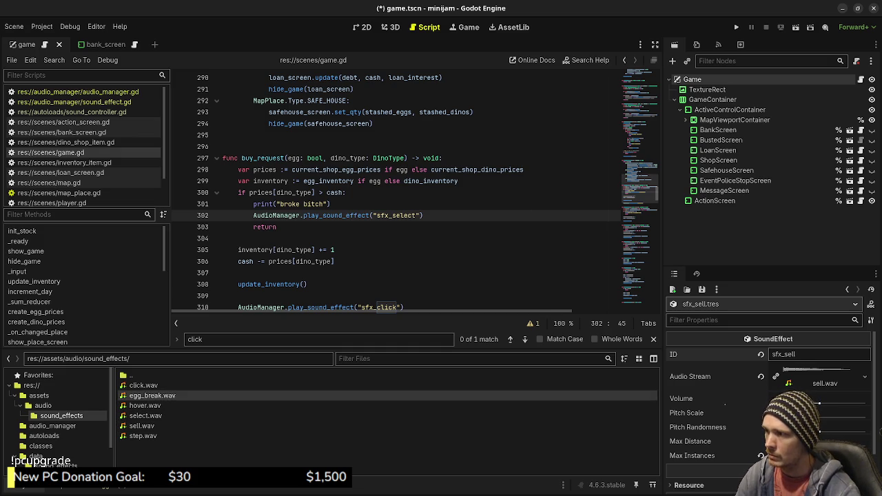
scroll(399, 207, "down", 2)
left_click_drag(403, 238, 239, 238)
scroll(239, 239, "down", 3)
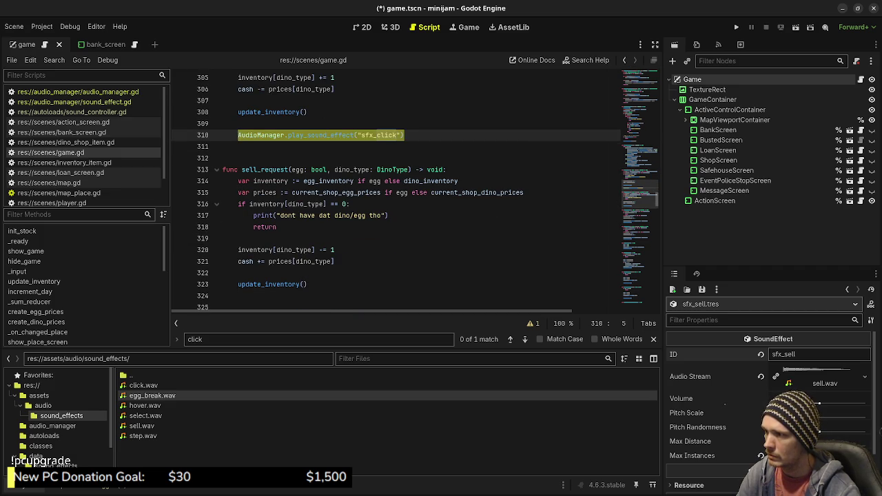
Step: Paste the call after update_inventory() in sell_request as sfx_sell, save, and run the game
left_click(308, 284)
scroll(413, 186, "down", 1)
key("Return")
key("Return")
type("AudioManager.play_sound_effect(\"sfx_click\")")
key("Left")
key("Left")
key("shift+Left")
key("shift+Left")
key("shift+Left")
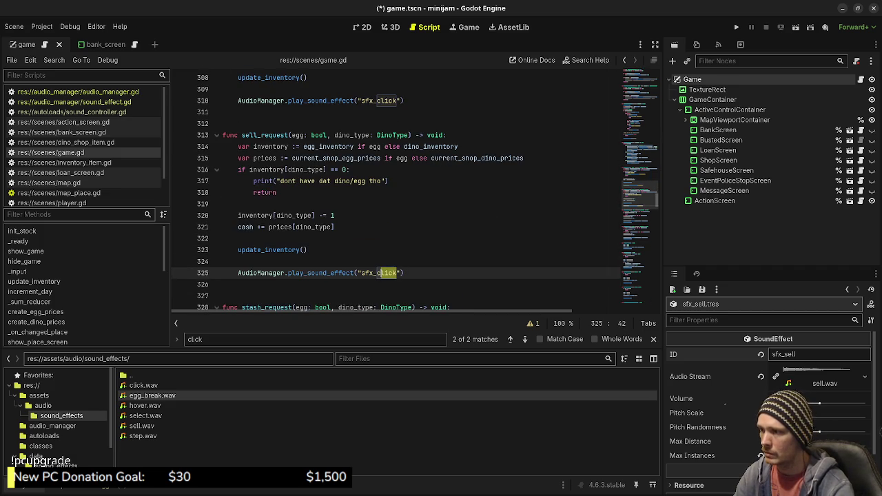
type("sell")
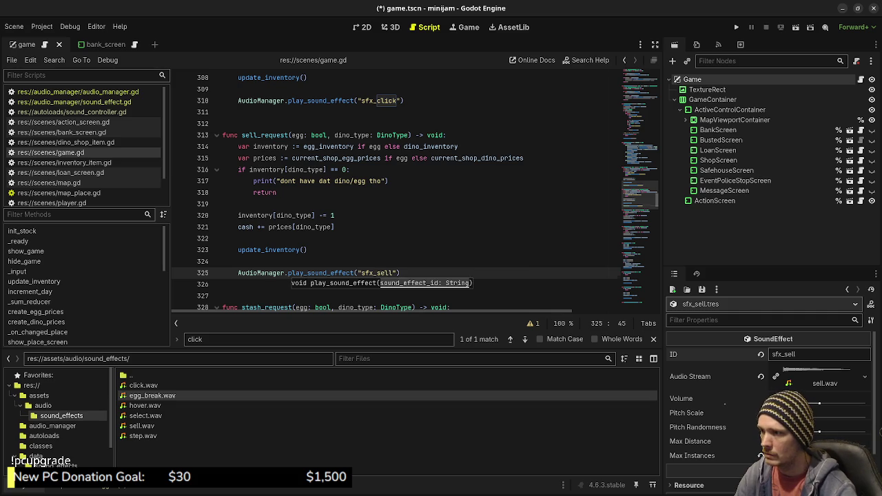
key("Up")
key("ctrl+s")
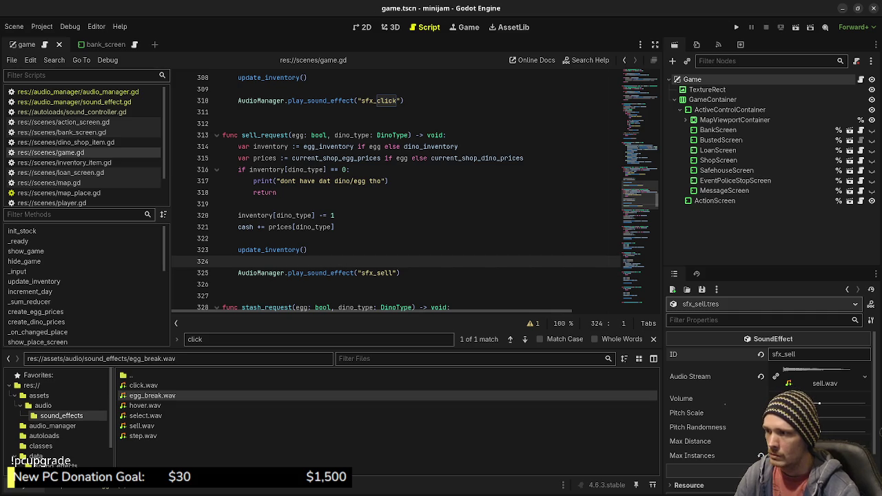
key("F5")
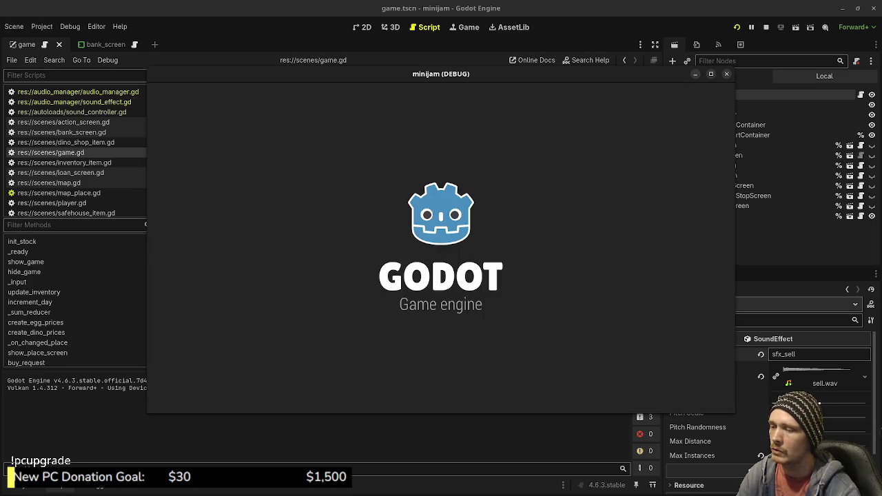
Step: Walk to the Dino Shop, buy and sell velociraptor eggs until broke, then stop the game
key("Right")
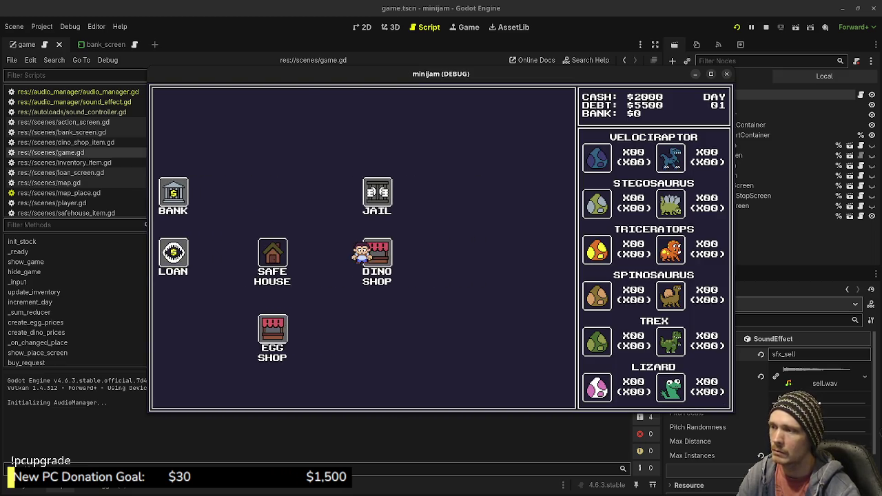
key("Return")
key("Return")
key("Left")
key("Return")
key("Return")
key("Return")
key("Return")
key("Return")
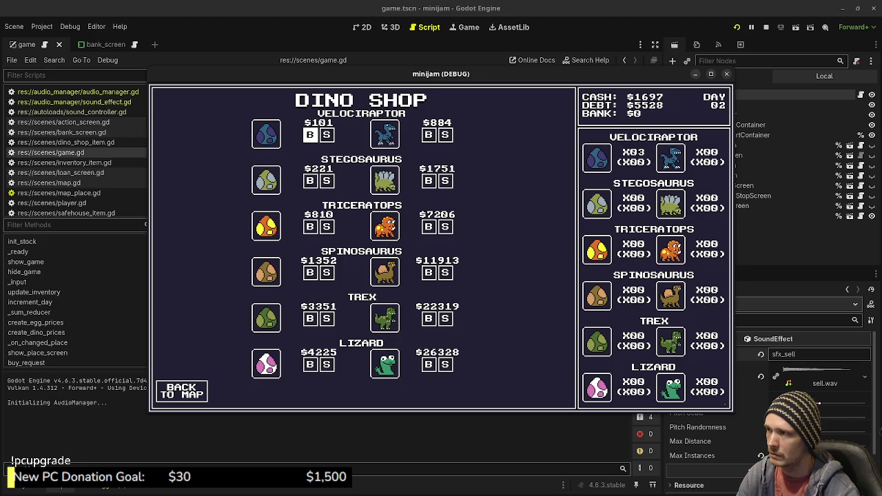
key("Return")
key("Return")
key("Return")
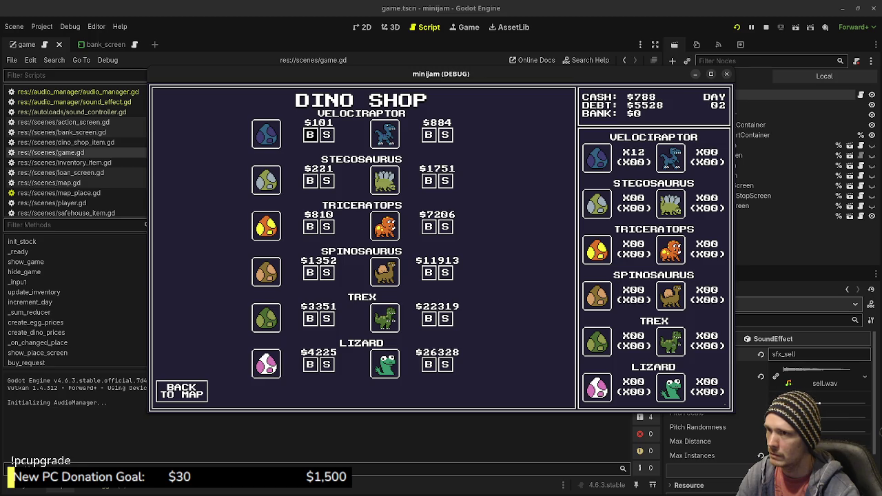
key("Return")
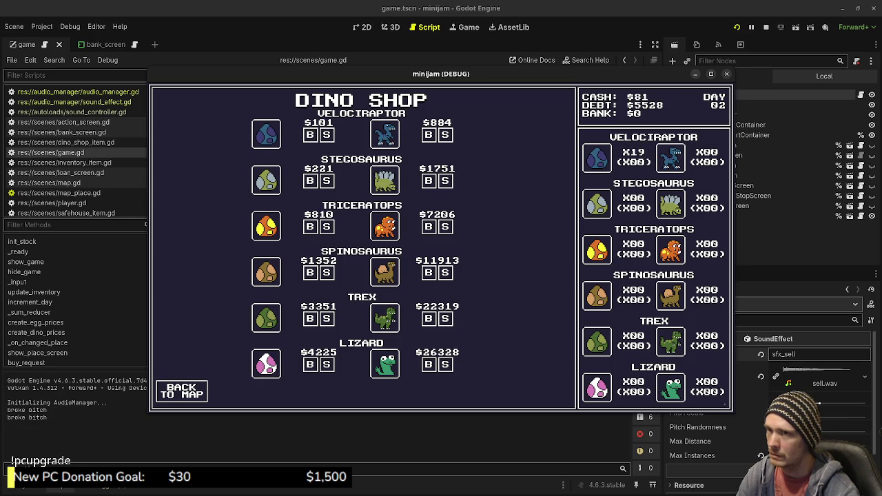
key("F8")
Step: Select the sfx_select play_sound_effect line in game.gd for copying
scroll(396, 200, "up", 4)
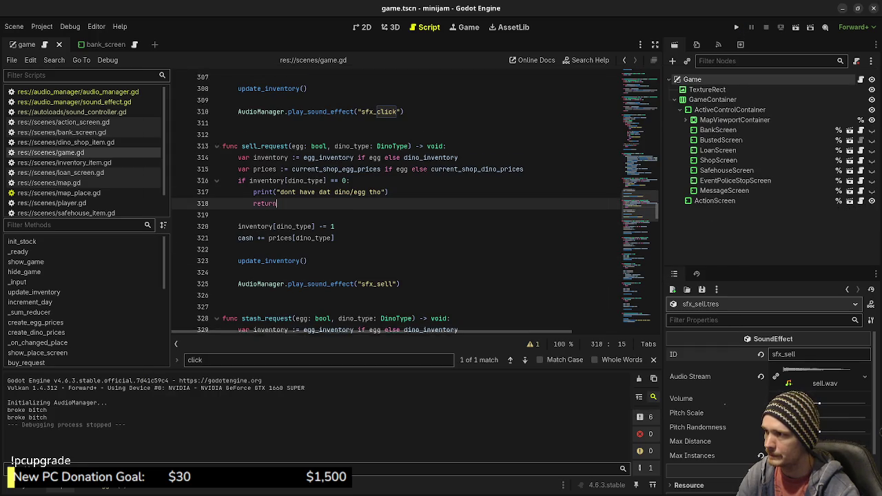
left_click_drag(423, 146, 255, 146)
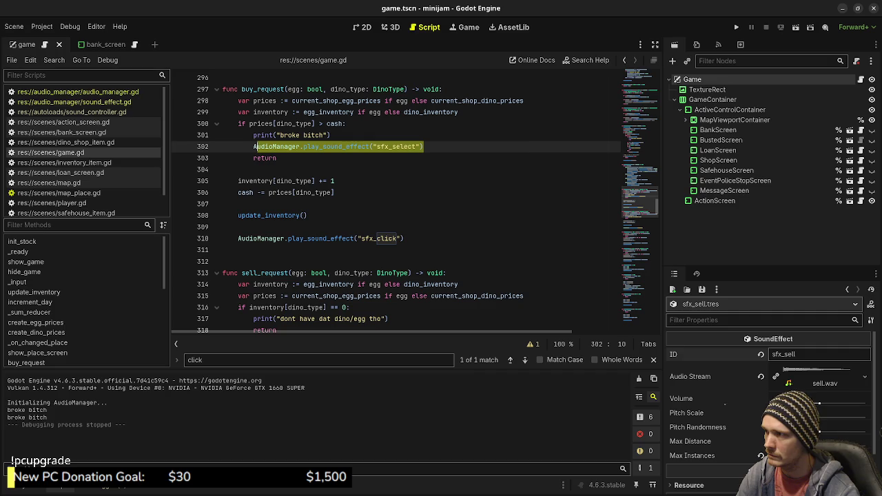
scroll(397, 207, "down", 5)
Step: Add AudioManager.play_sound_effect("sfx_select") after the sell-failure print on line 317, then show the FileSystem dock
left_click(390, 215)
scroll(396, 200, "up", 3)
scroll(396, 200, "down", 2)
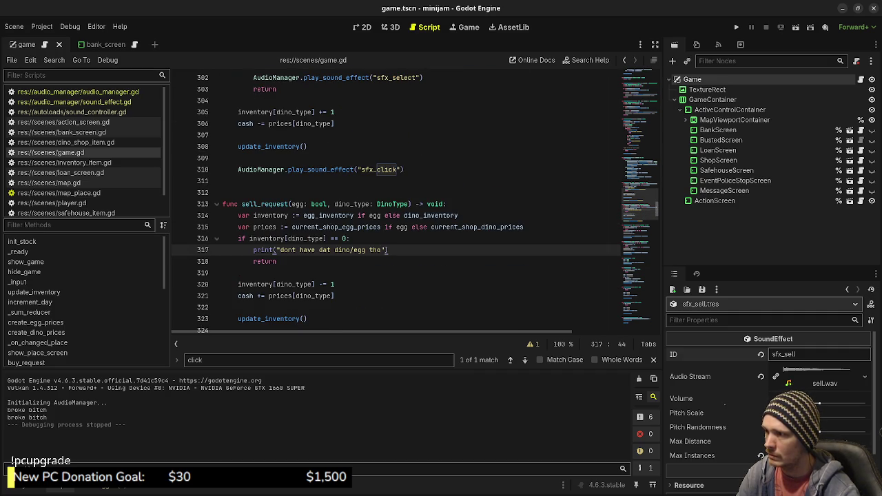
key("Return")
type("AudioManager.play_sound_effect(\"sfx_select\")")
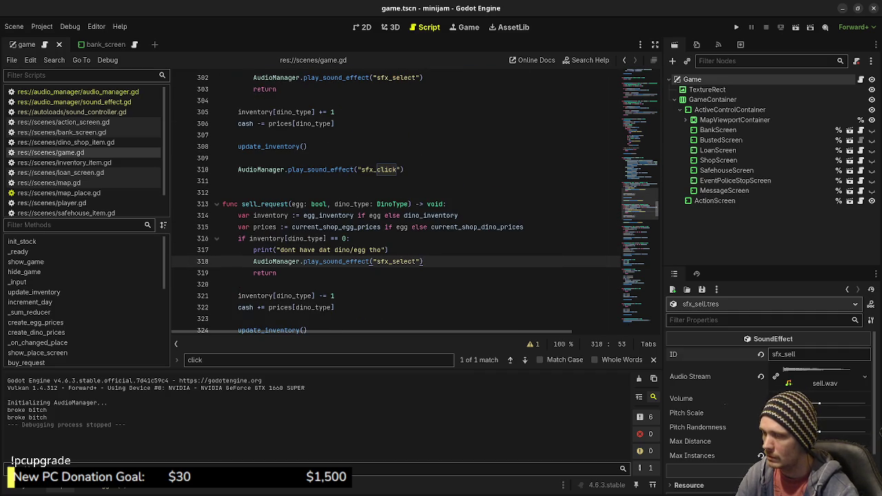
scroll(413, 200, "down", 3)
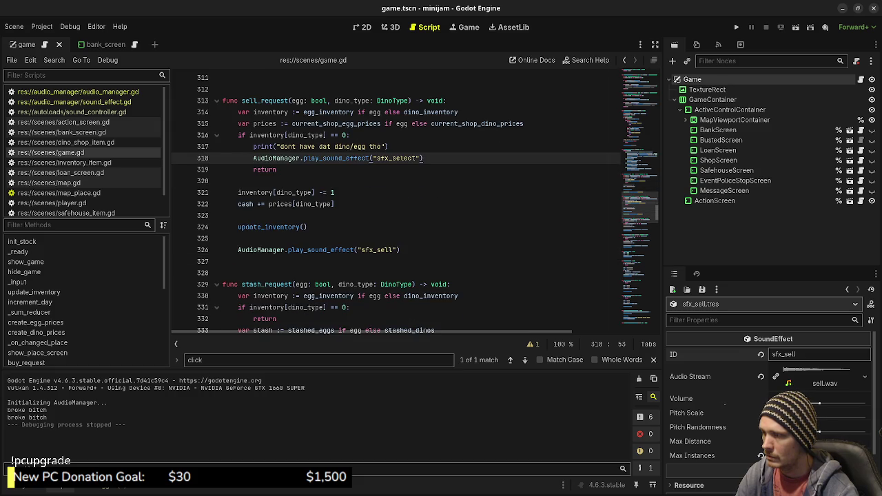
scroll(397, 200, "down", 1)
scroll(414, 200, "up", 6)
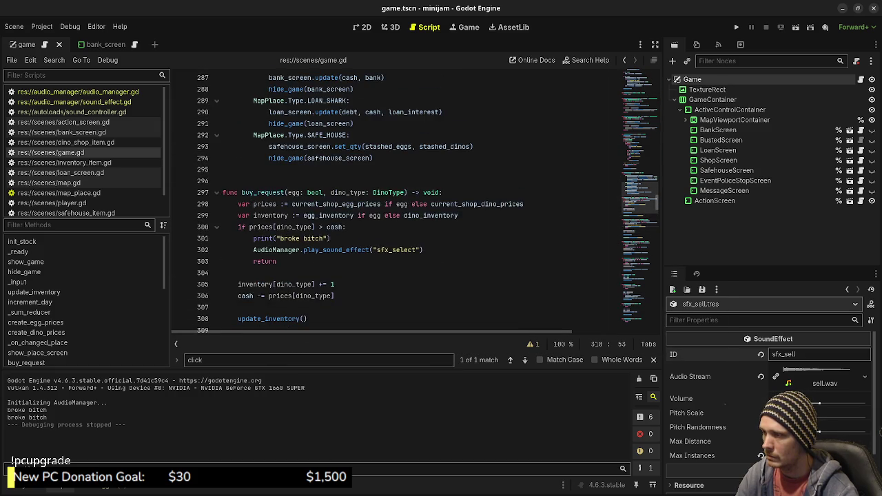
scroll(400, 200, "up", 1)
scroll(400, 199, "down", 4)
scroll(399, 200, "up", 2)
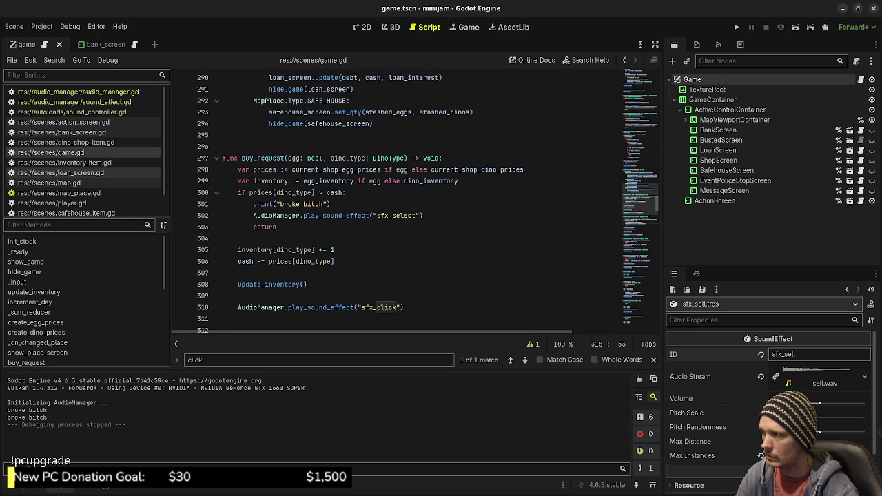
scroll(82, 151, "down", 1)
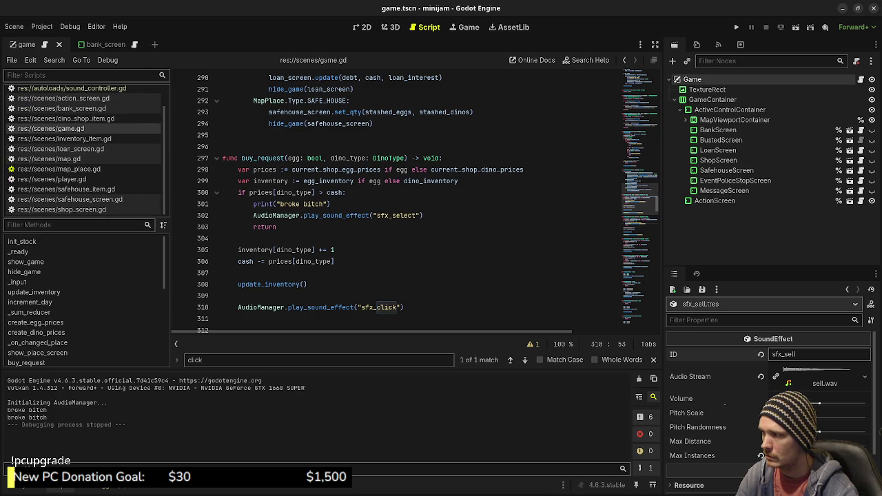
key("alt+f")
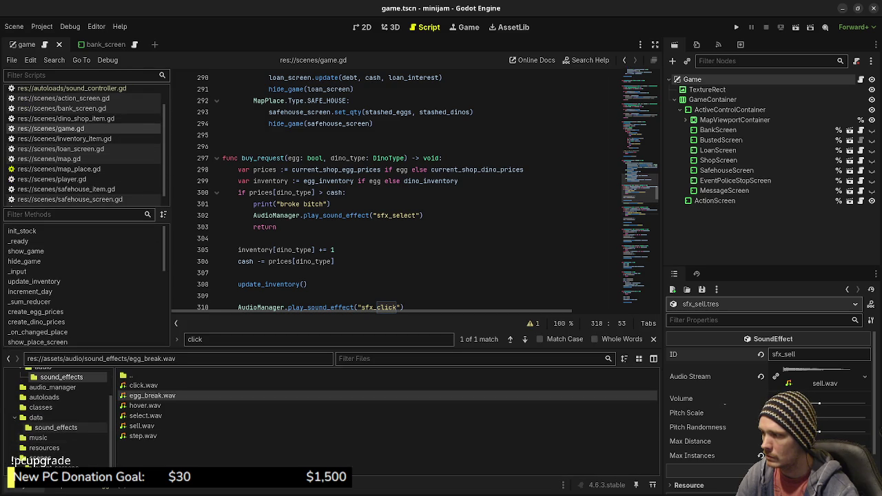
Step: Open the shop screen scene from the scenes folder
left_click(43, 457)
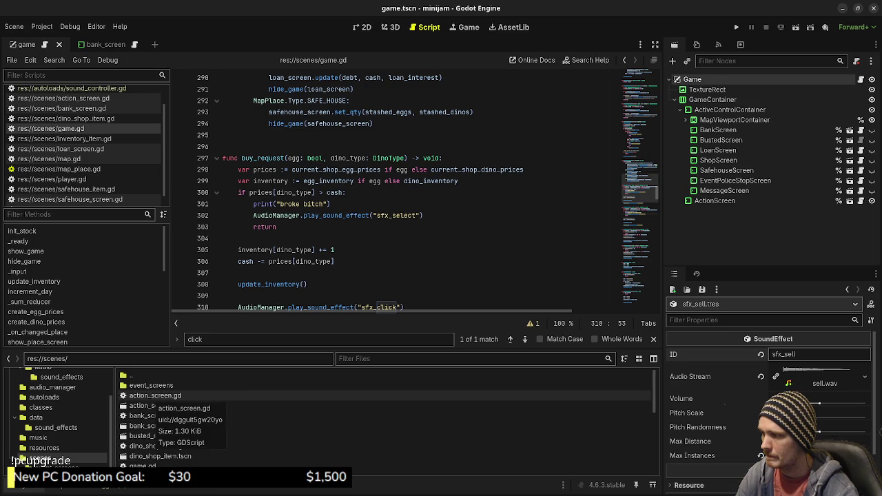
double_click(150, 385)
double_click(131, 376)
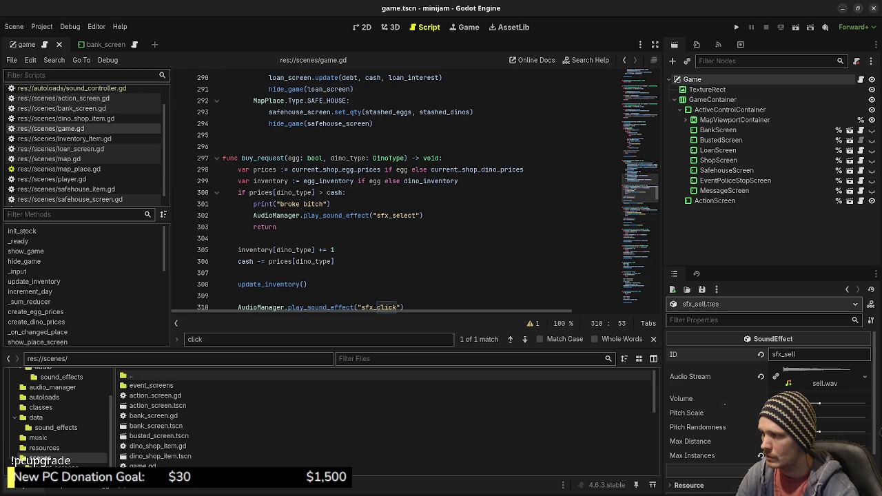
scroll(276, 414, "down", 5)
scroll(384, 418, "down", 3)
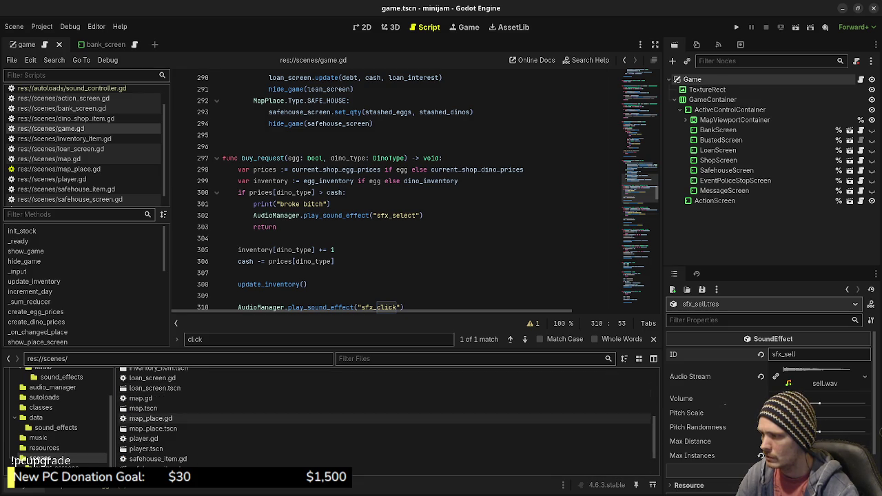
double_click(155, 468)
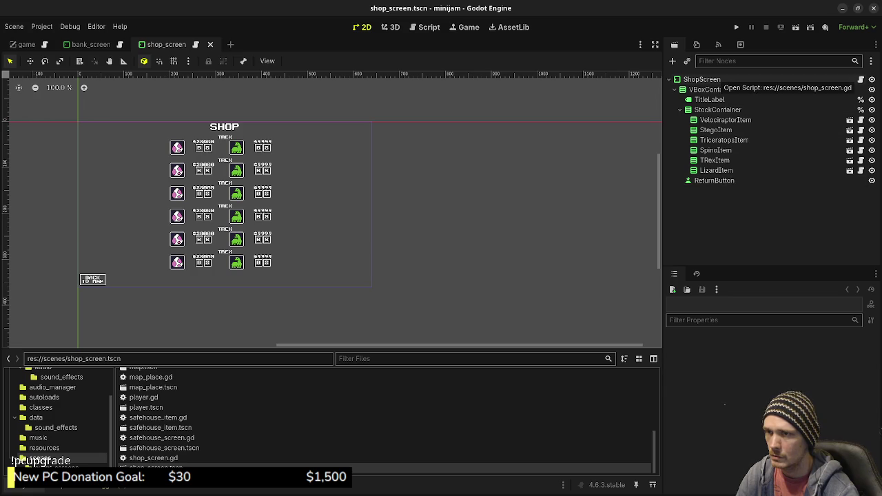
Step: Review the shop screen script's sell_pressed connection, then open classes/screen.gd
left_click(861, 79)
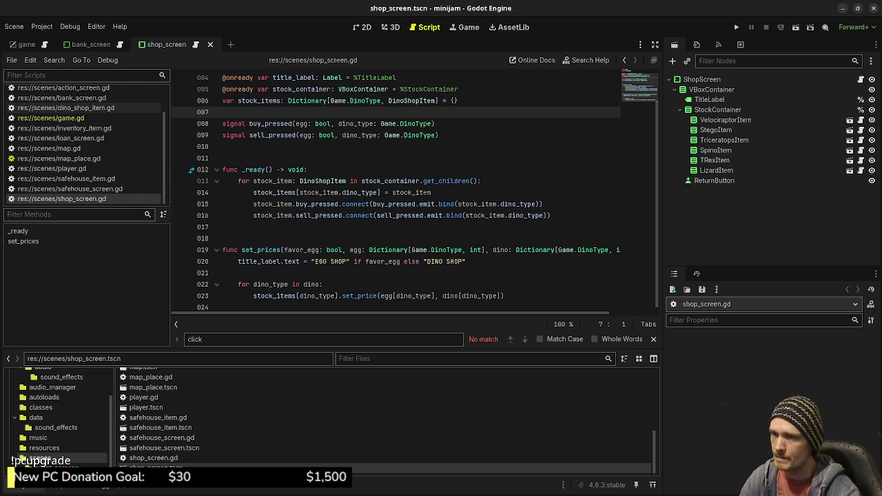
left_click(551, 216)
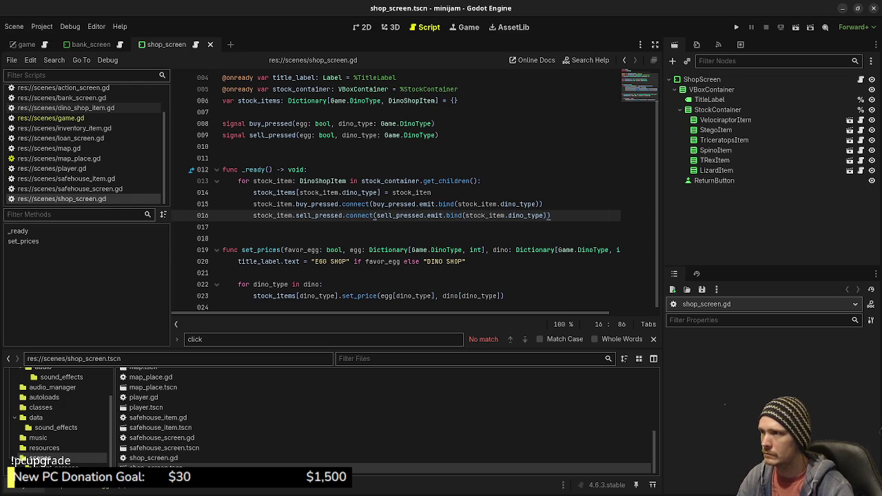
scroll(414, 193, "up", 1)
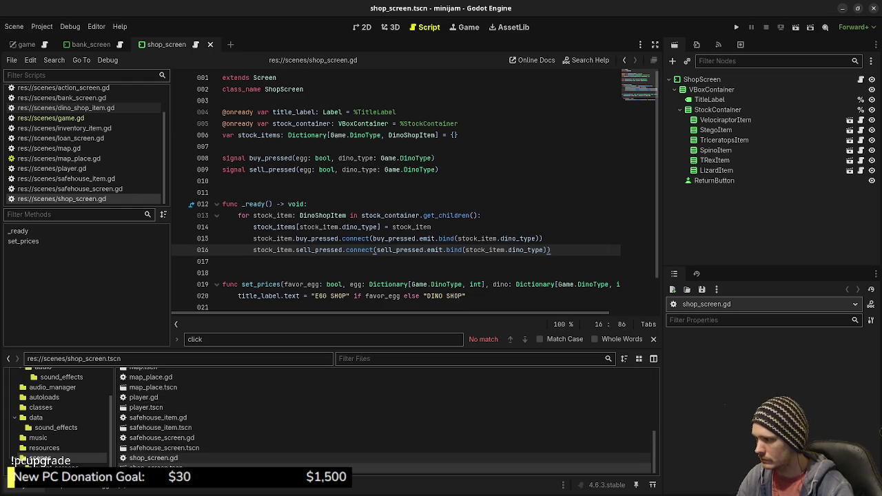
scroll(386, 444, "up", 3)
scroll(385, 417, "up", 3)
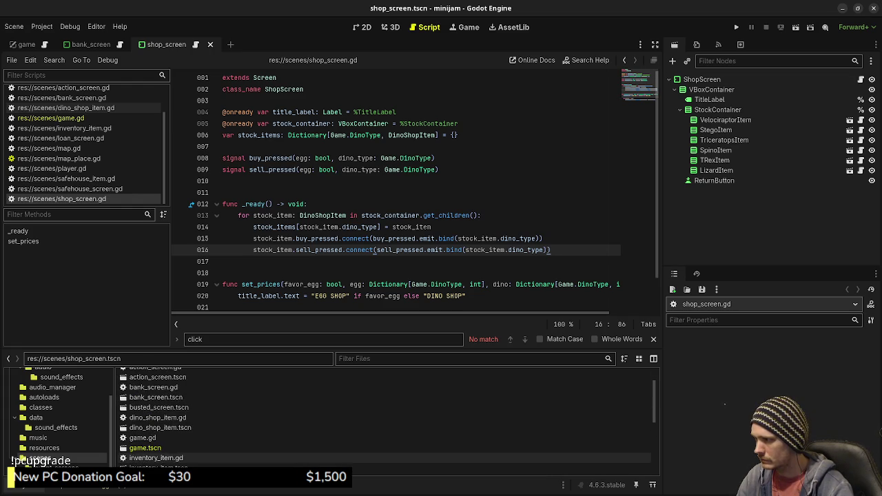
scroll(385, 417, "down", 5)
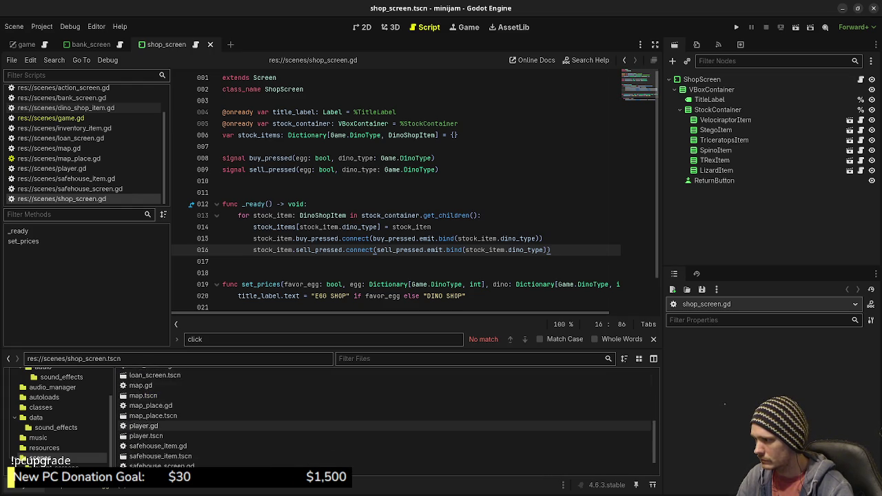
scroll(386, 421, "up", 1)
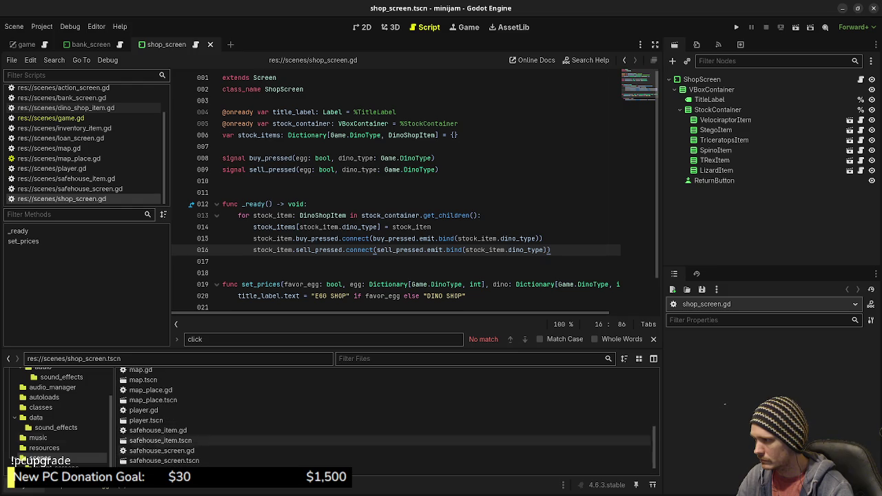
left_click(40, 407)
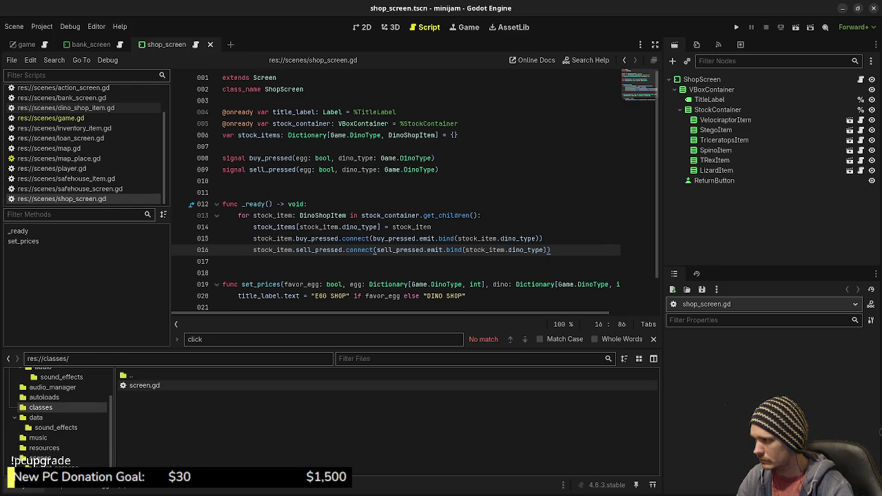
double_click(144, 386)
Step: Add a func _ready() -> void: declaration below the return_button export in screen.gd
left_click(228, 123)
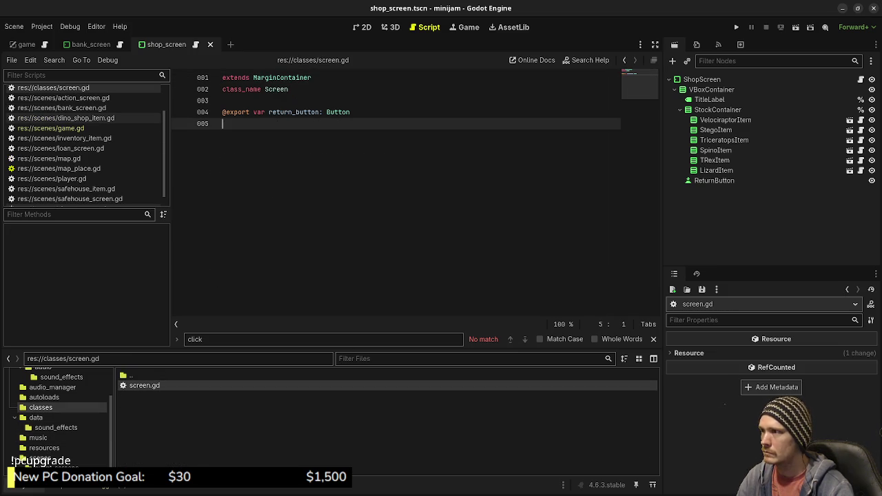
key("Return")
key("Return")
type("fun")
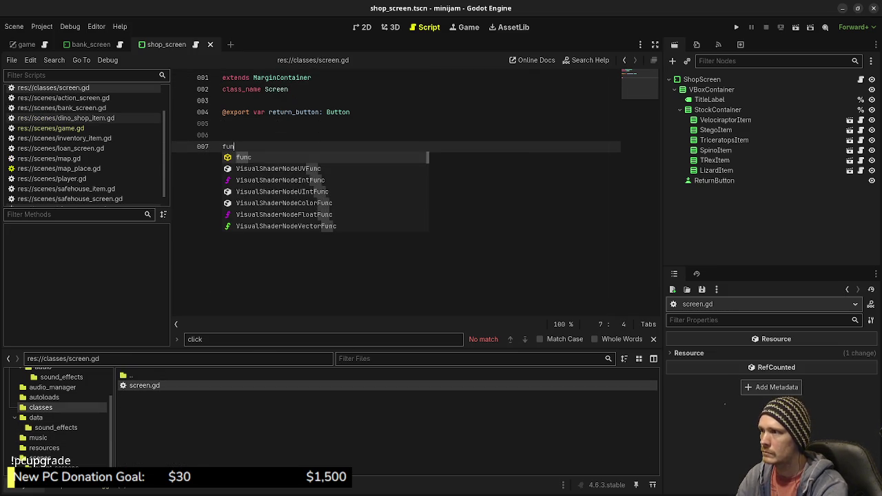
type("c _ready() -> void")
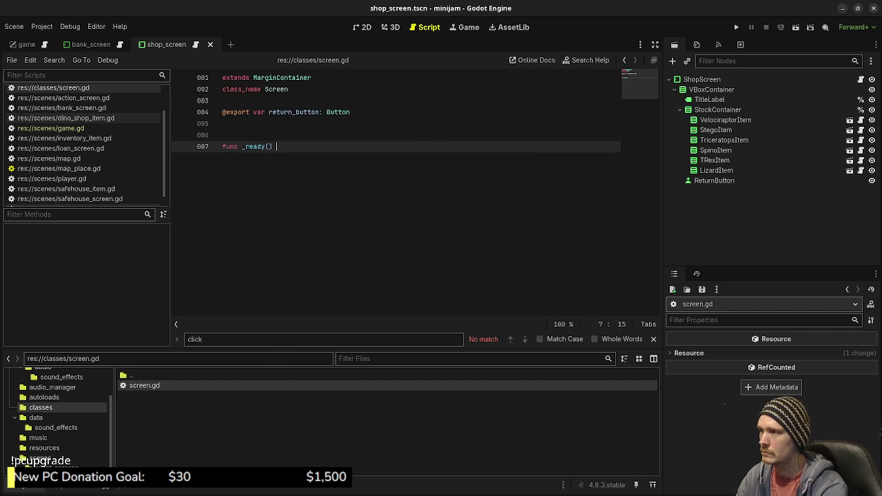
type(":")
key("Return")
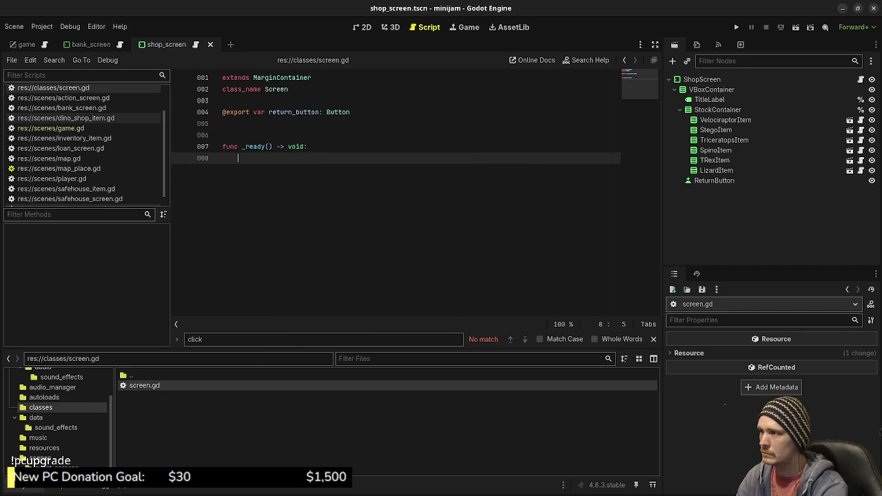
Step: Begin the _ready body with return_button. using the autocomplete suggestion
type("return")
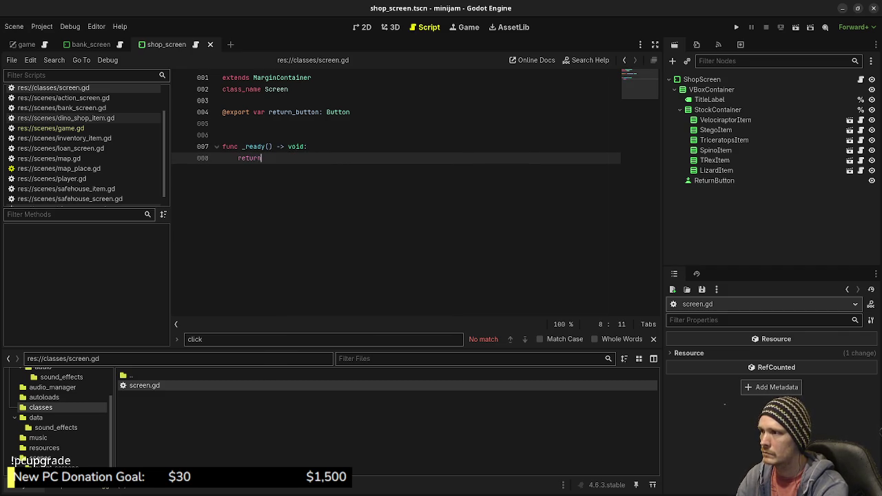
key("BackSpace")
key("BackSpace")
key("BackSpace")
type("tur")
key("BackSpace")
key("BackSpace")
key("BackSpace")
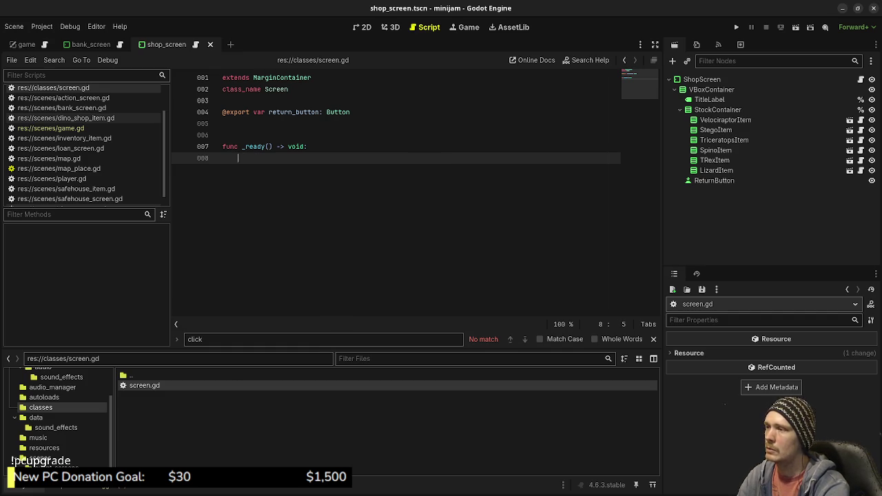
type("retur")
key("Escape")
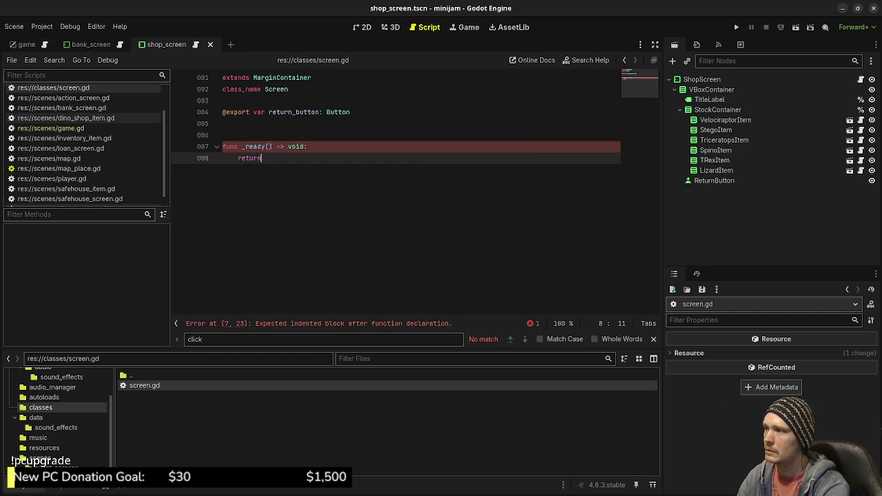
key("BackSpace")
key("BackSpace")
key("BackSpace")
type("e")
key("Return")
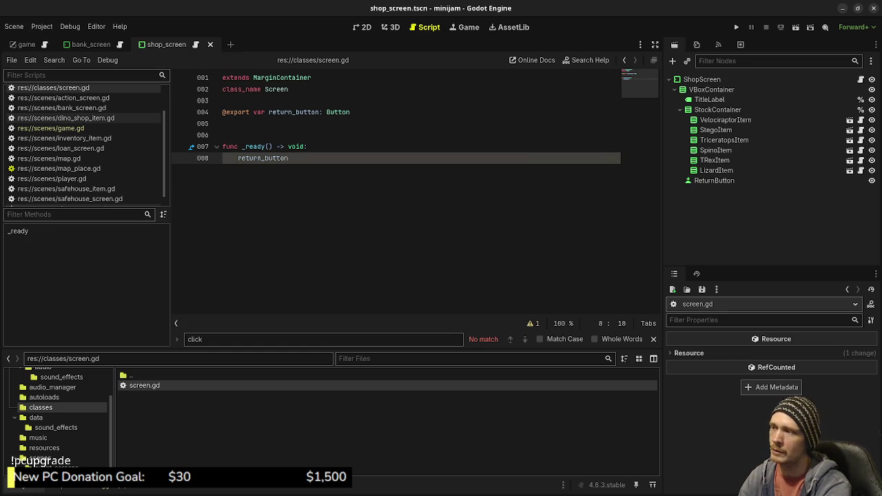
type(".ho")
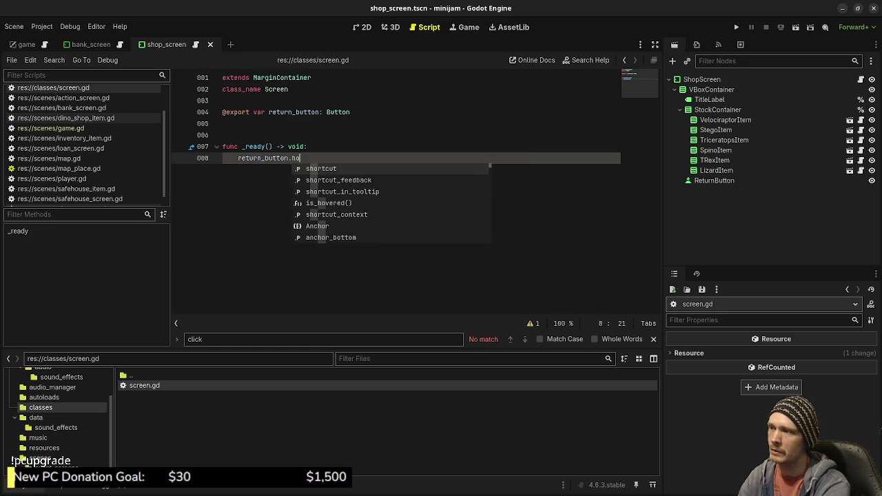
key("BackSpace")
key("BackSpace")
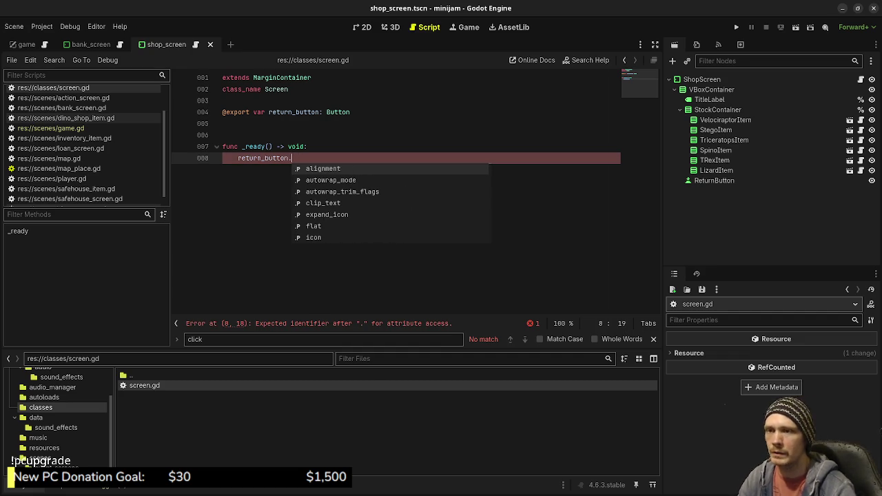
Step: Browse the signals available on the ReturnButton node in the Node dock
left_click(714, 180)
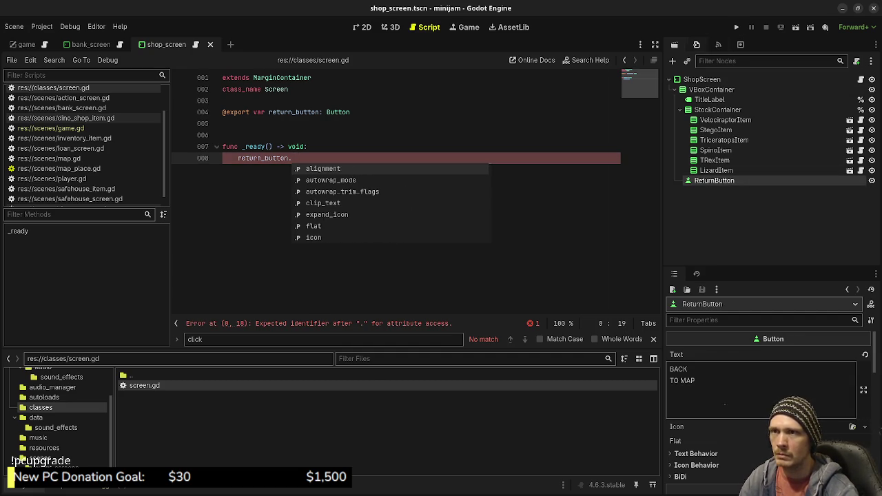
left_click(718, 45)
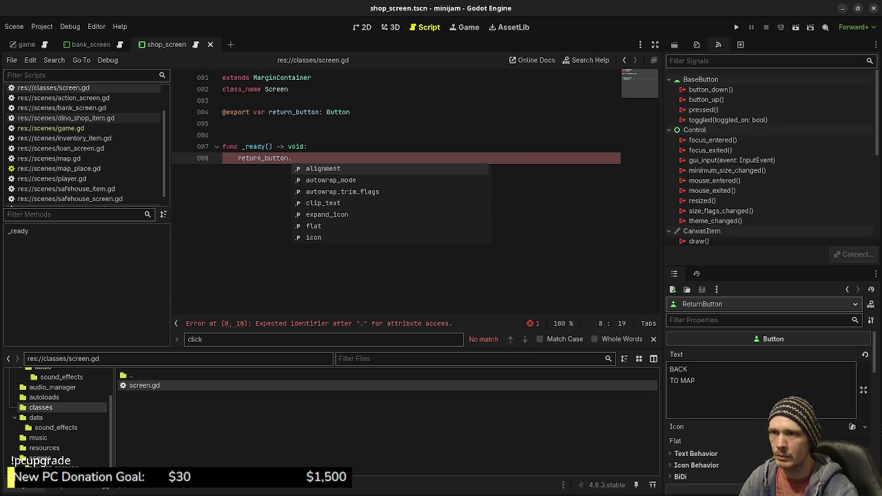
mouse_move(695, 130)
scroll(758, 399, "down", 5)
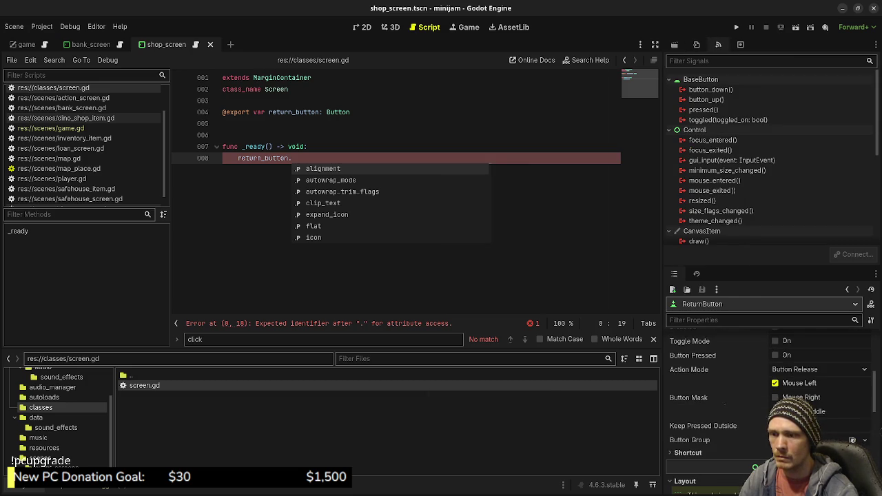
scroll(758, 400, "down", 2)
scroll(725, 406, "down", 6)
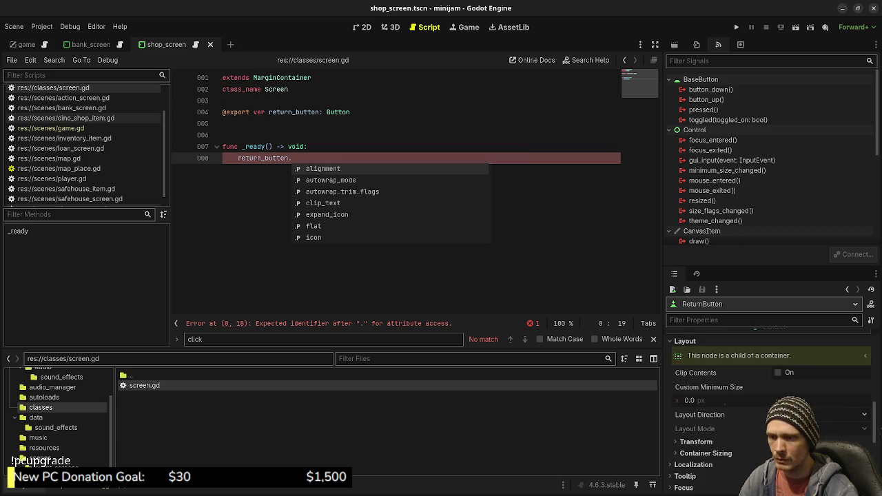
scroll(725, 404, "down", 5)
scroll(725, 402, "up", 8)
scroll(725, 404, "up", 7)
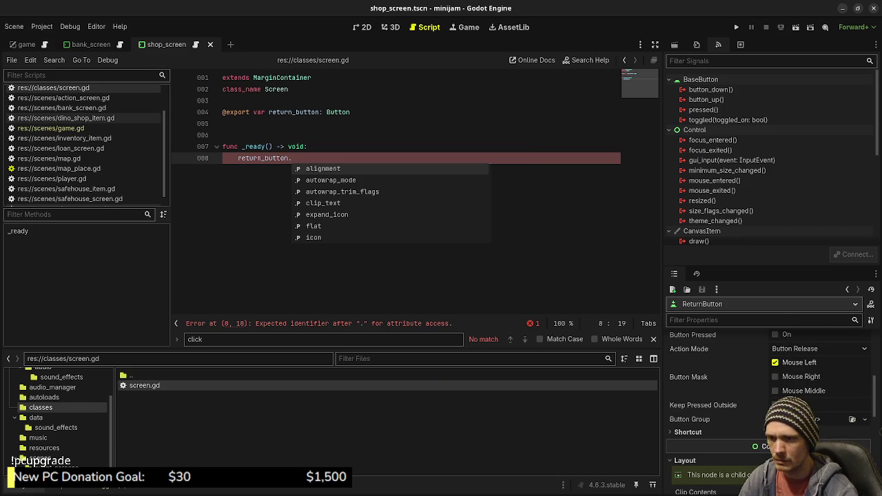
scroll(725, 404, "up", 5)
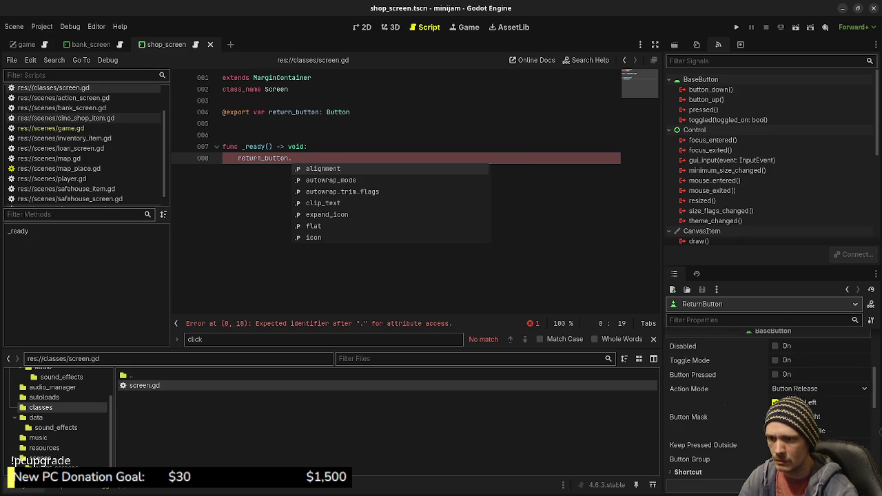
scroll(758, 400, "up", 2)
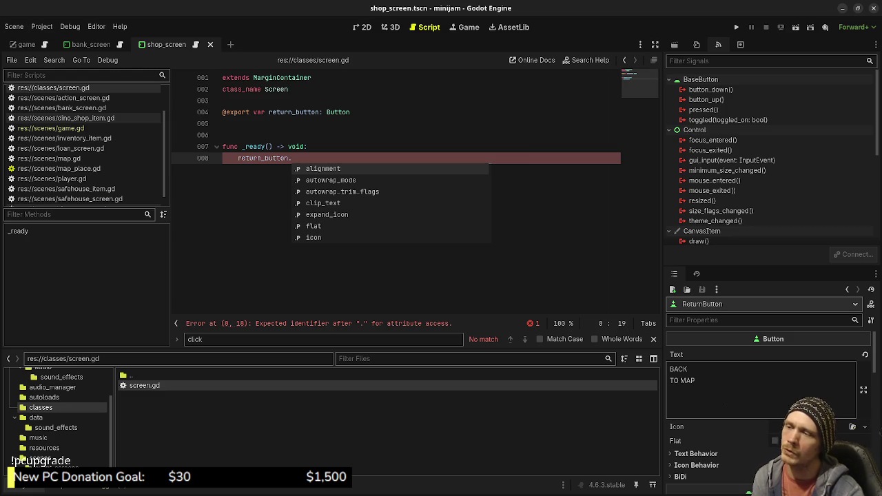
key("Escape")
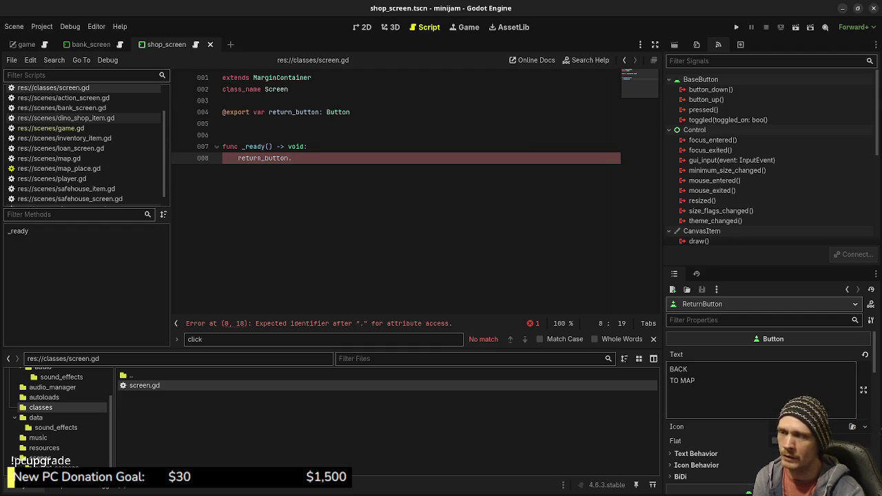
Step: Delete the unfinished _ready function on lines 5–8 of screen.gd and save
mouse_move(253, 147)
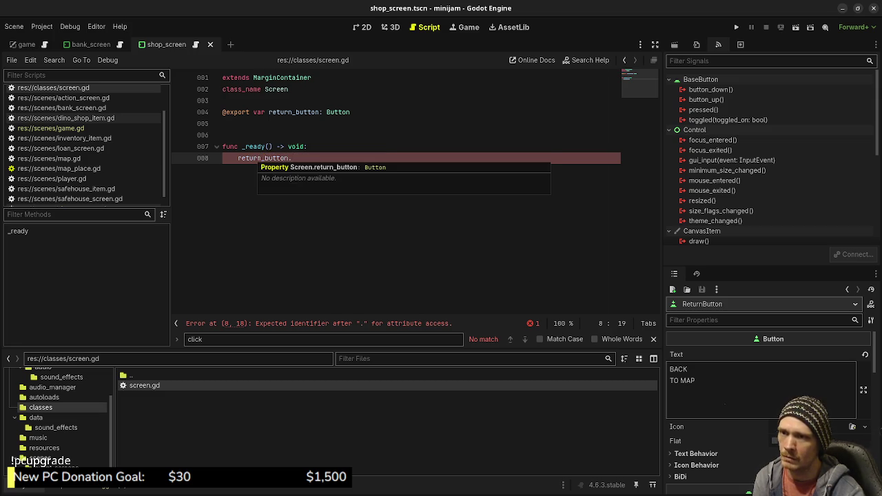
left_click(278, 147)
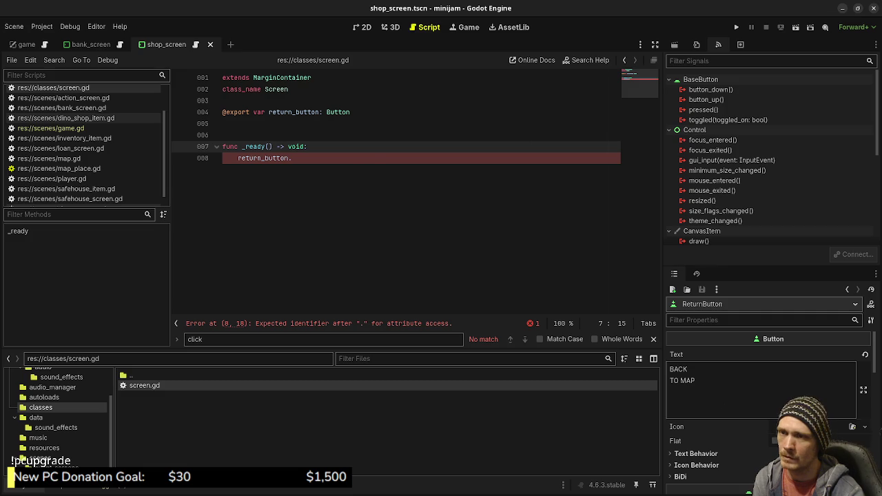
left_click(308, 147)
key("Down")
key("shift+Home")
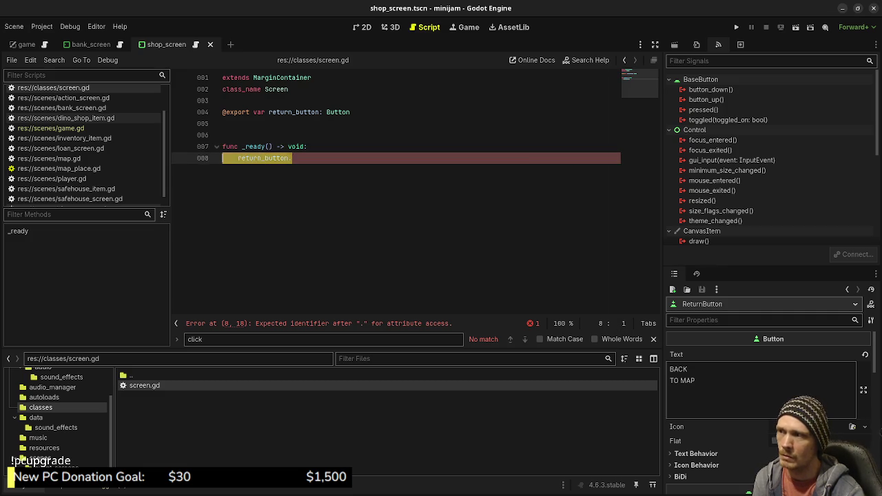
key("shift+Up")
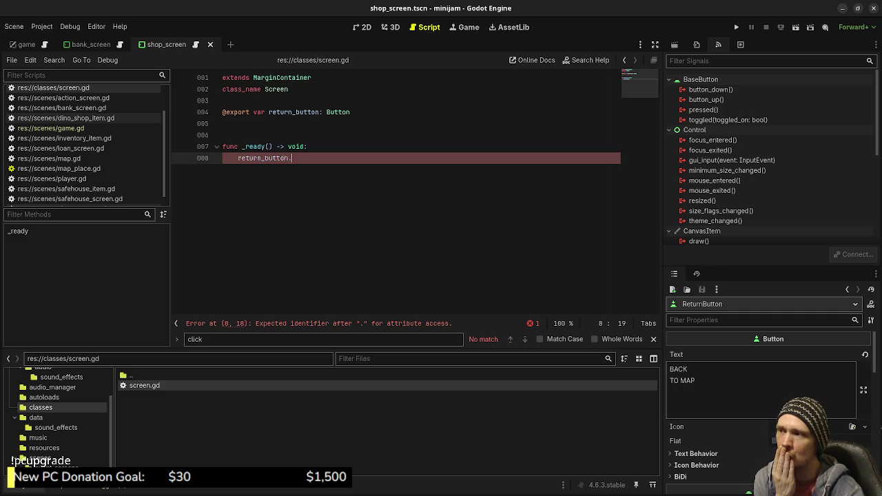
key("shift+Up")
key("shift+Up")
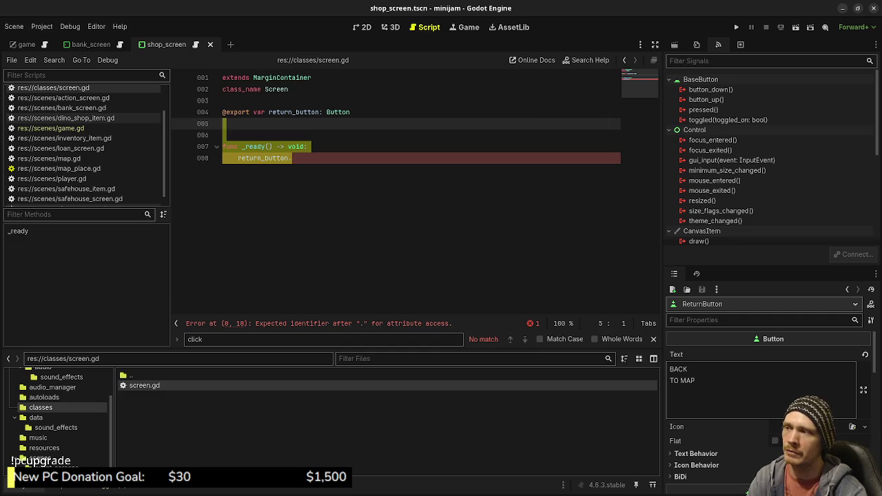
key("BackSpace")
key("BackSpace")
key("ctrl+s")
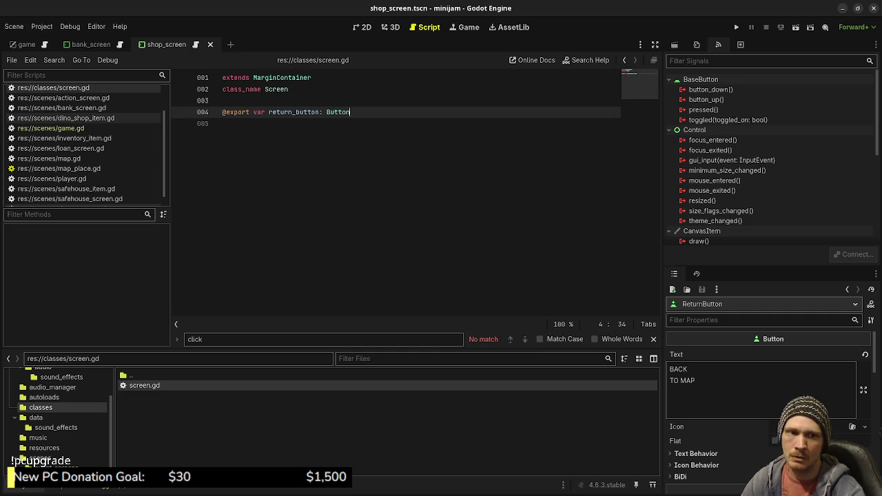
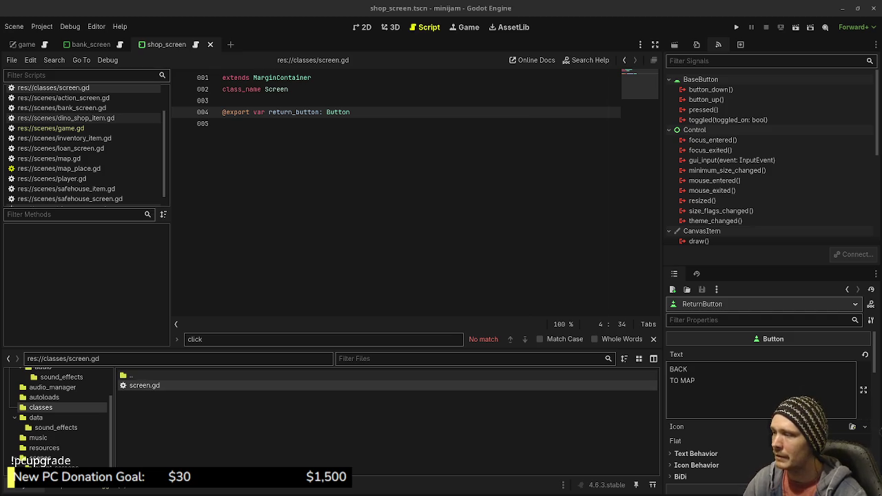
Step: Browse the sound effect resources and the raw wav files in the data folder
scroll(42, 399, "up", 3)
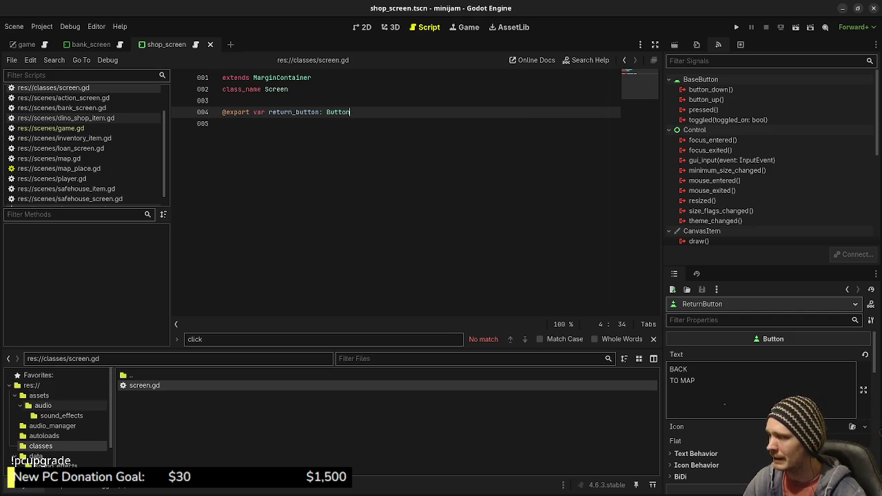
left_click(55, 466)
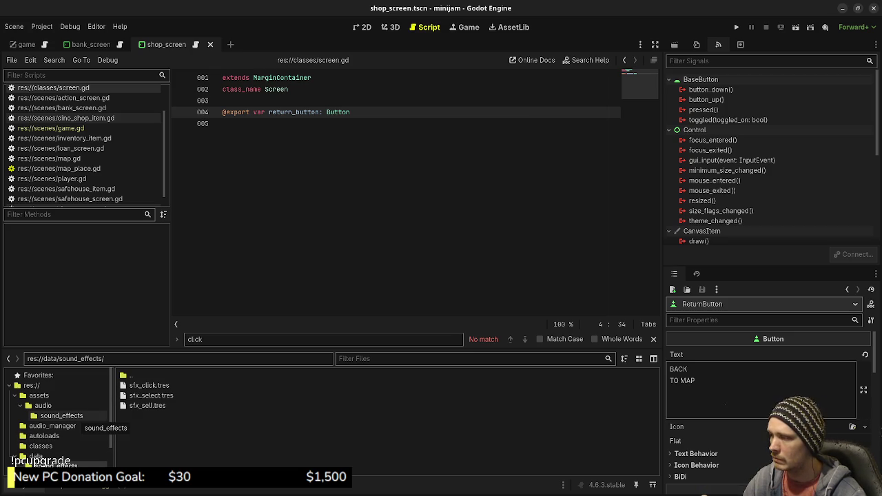
left_click(69, 415)
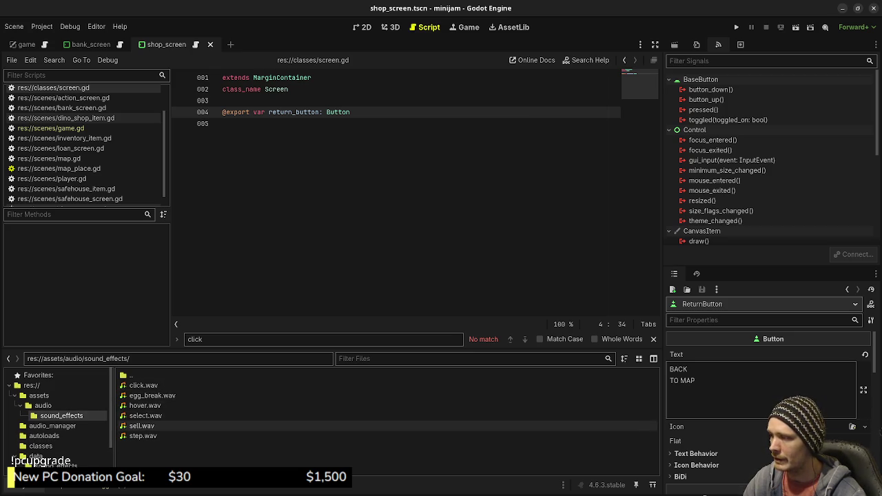
left_click(55, 466)
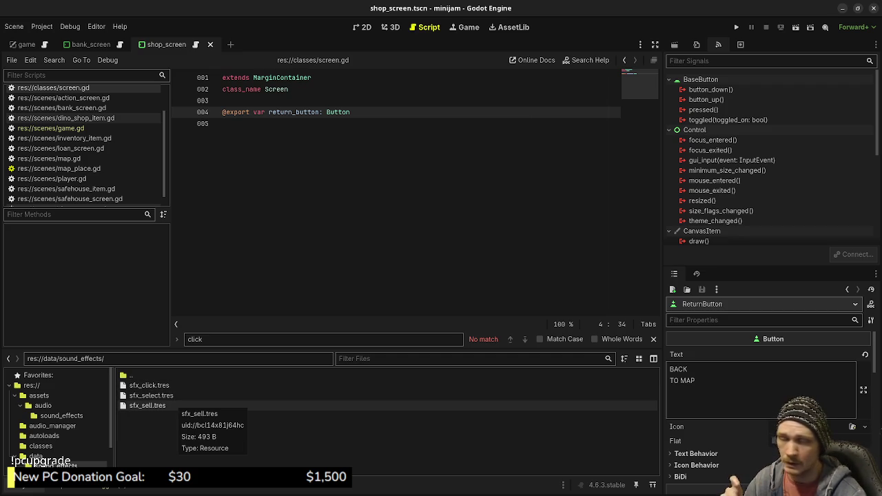
Step: Inspect the sfx_sell resource (stream sell.wav) in the Inspector and open game.gd
left_click(148, 405)
double_click(147, 405)
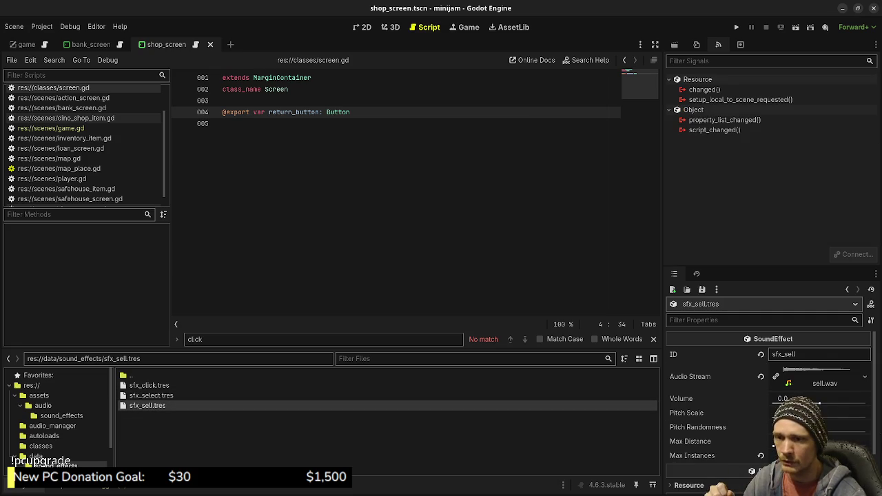
left_click_drag(783, 355, 789, 369)
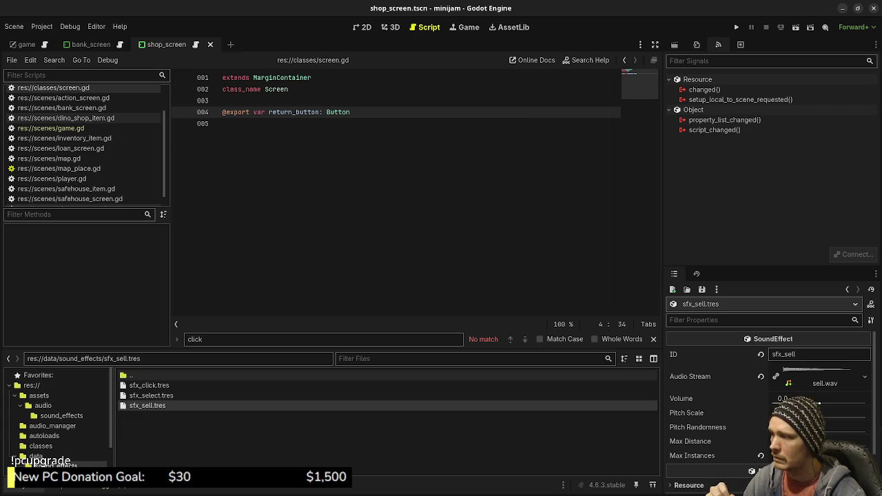
left_click(52, 128)
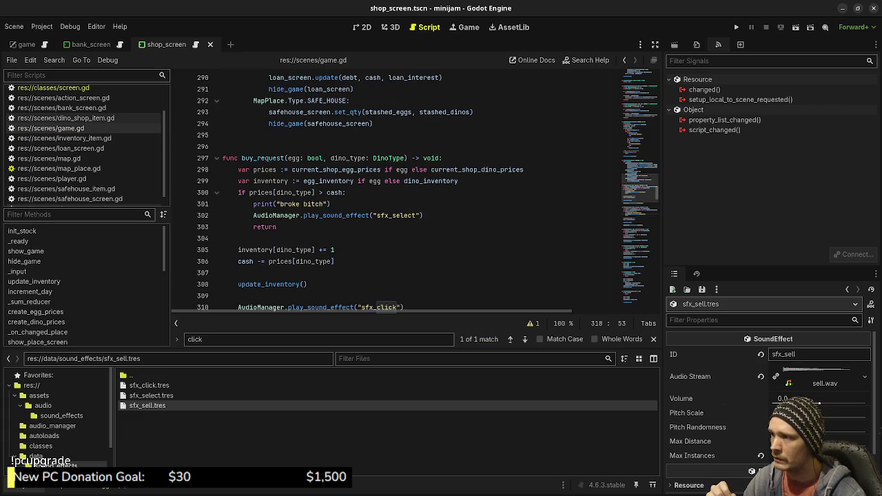
Step: Review the sfx_select call on line 302 of game.gd and resize the bottom file panel
left_click(280, 215)
double_click(337, 215)
double_click(396, 215)
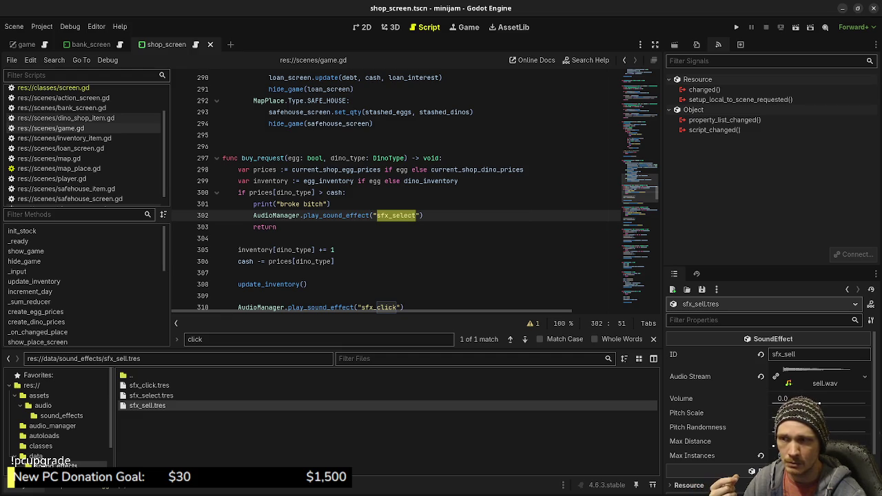
left_click(335, 249)
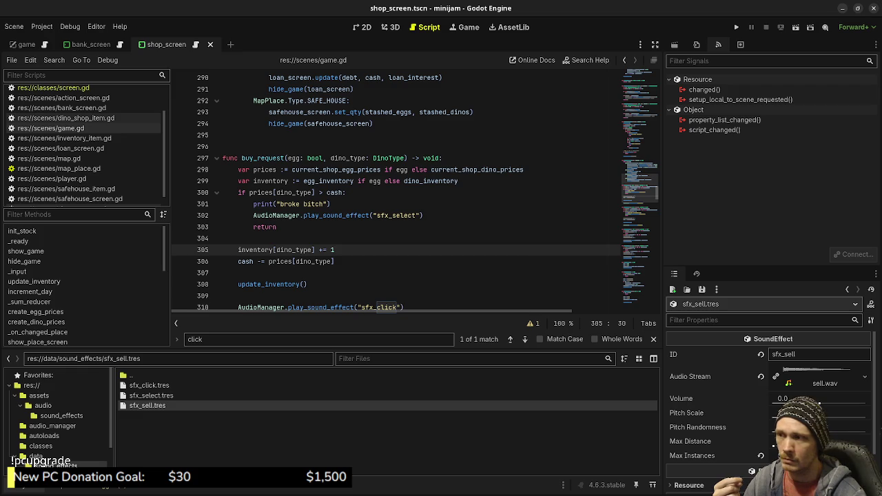
left_click(223, 238)
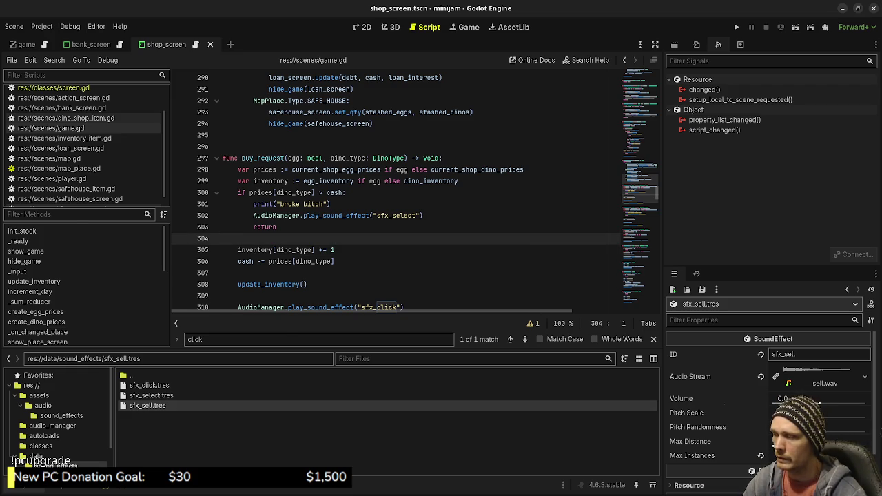
key("ctrl+j")
key("ctrl+j")
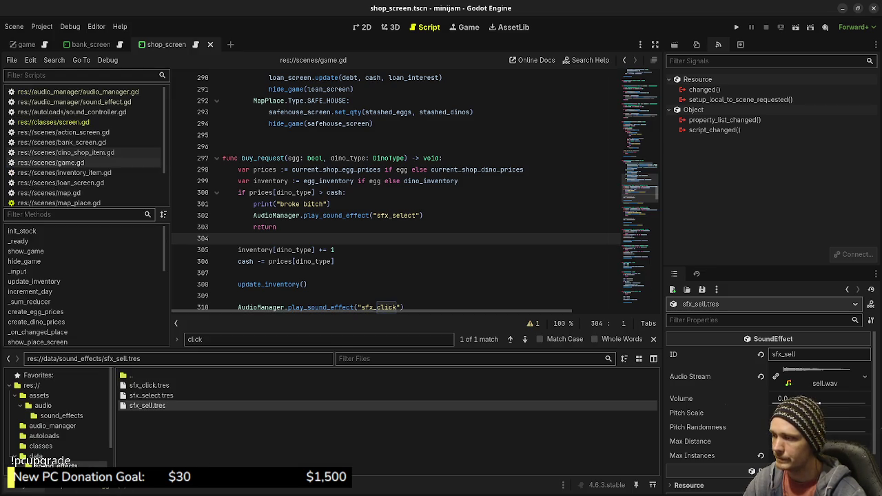
left_click_drag(331, 349, 331, 271)
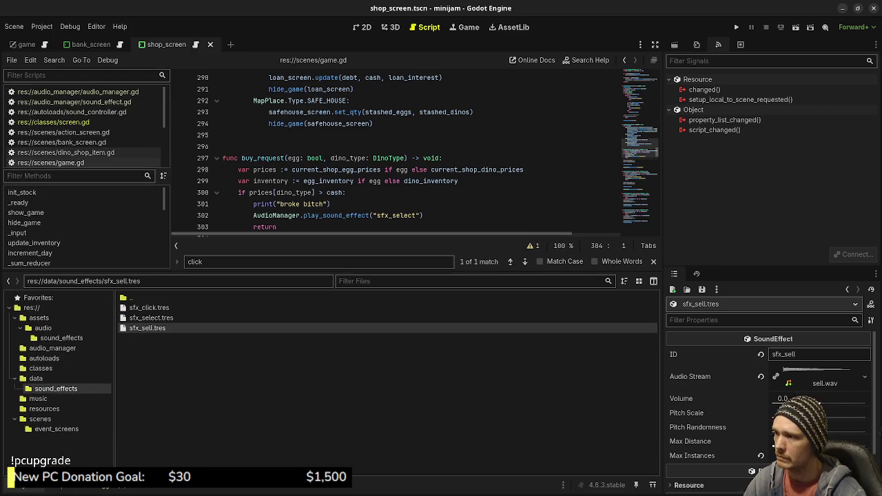
left_click_drag(330, 271, 331, 306)
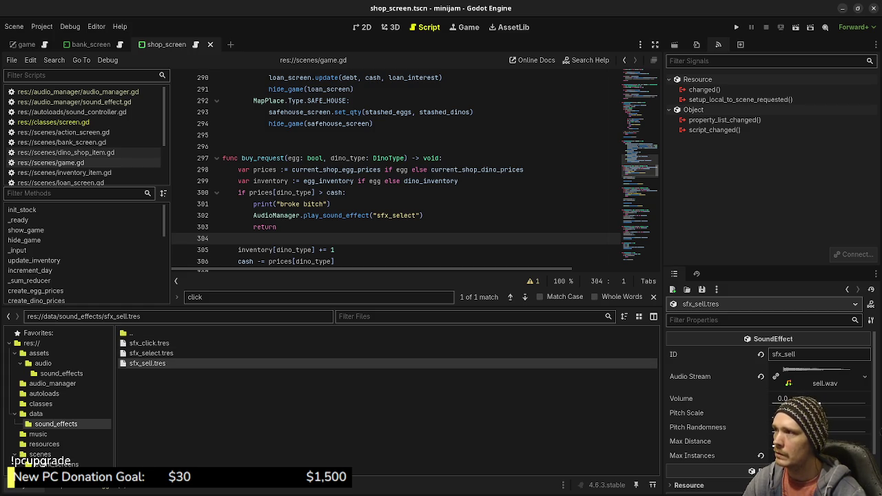
Step: Close shop_screen, collapse the data and audio folders, save, and view the bank scene in 2D
key("ctrl+shift+w")
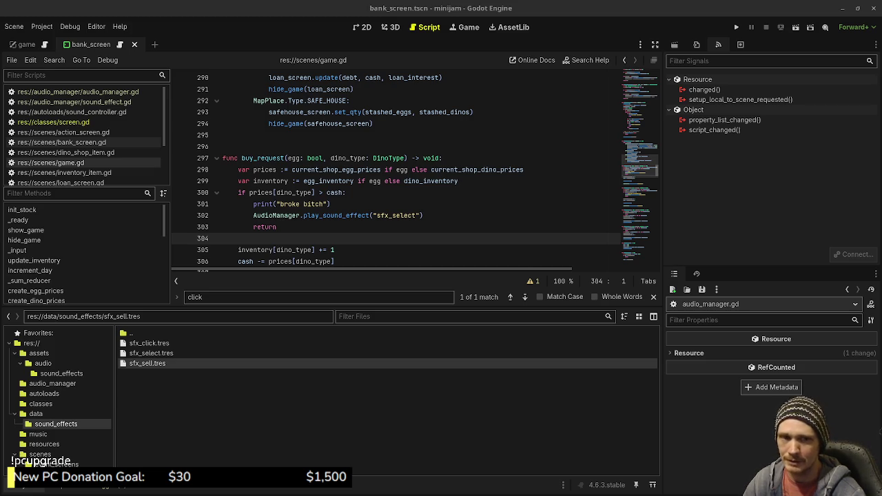
left_click(277, 227)
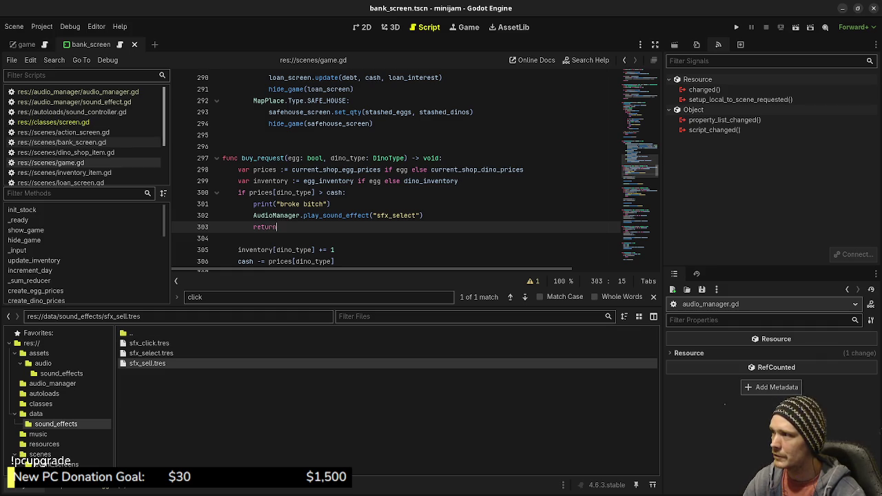
left_click(14, 414)
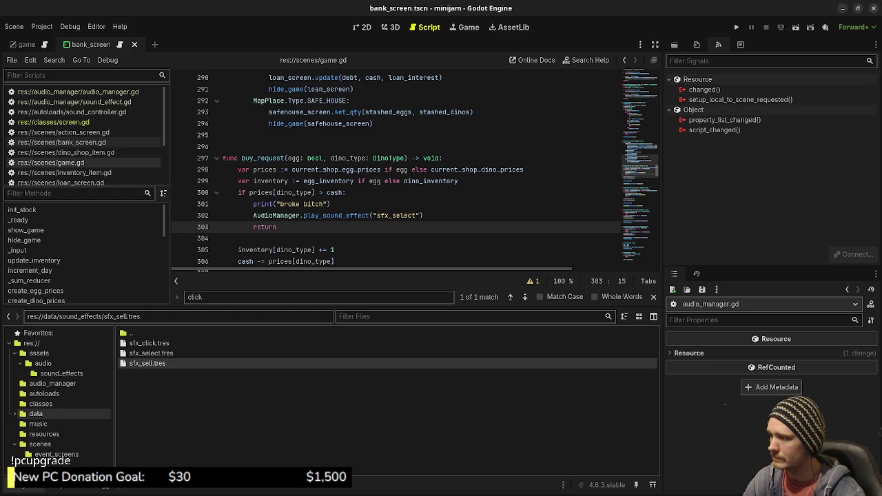
left_click(23, 363)
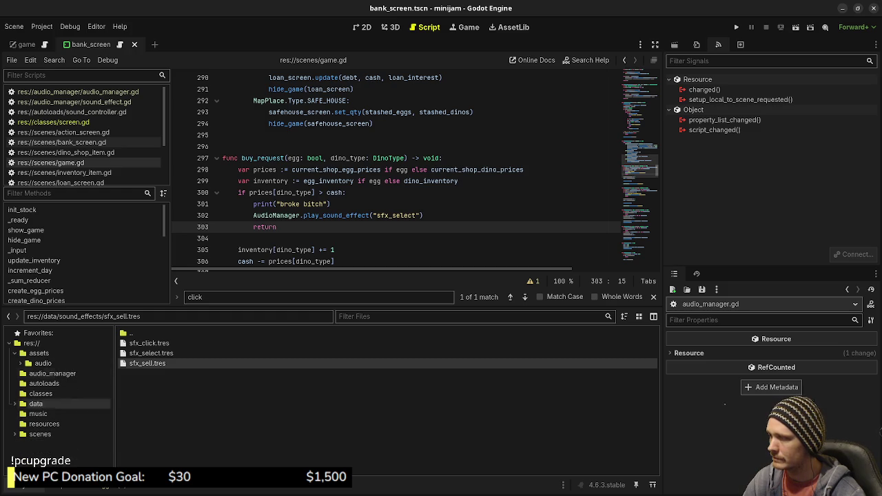
key("ctrl+s")
key("ctrl+F1")
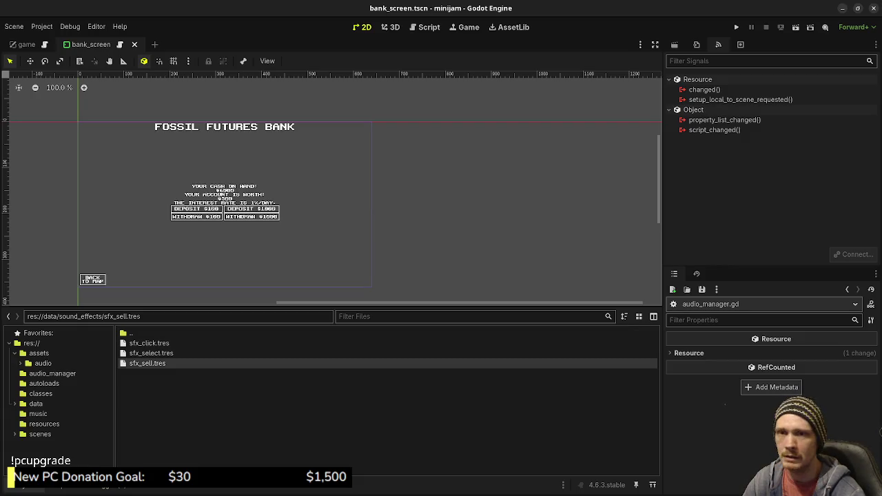
Step: Browse the contents of the res://assets folder in the FileSystem dock
left_click(31, 344)
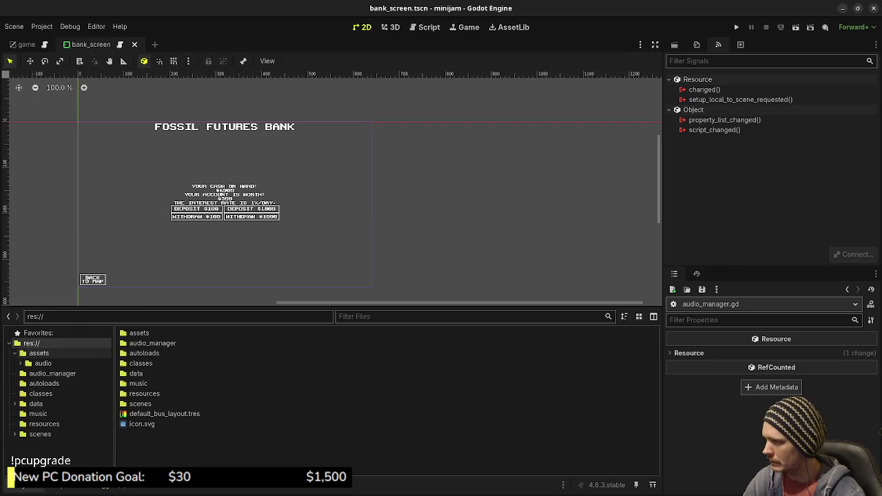
left_click(39, 353)
scroll(276, 404, "down", 5)
scroll(276, 396, "down", 4)
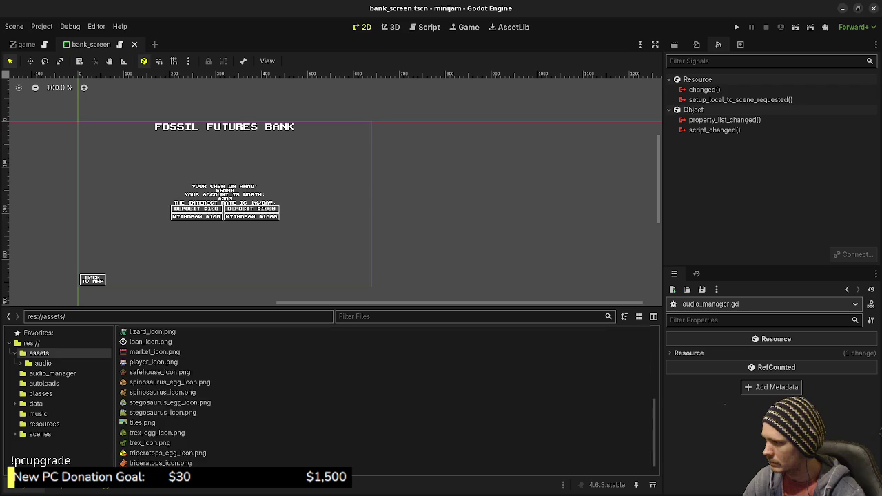
scroll(276, 389, "up", 5)
scroll(275, 390, "up", 3)
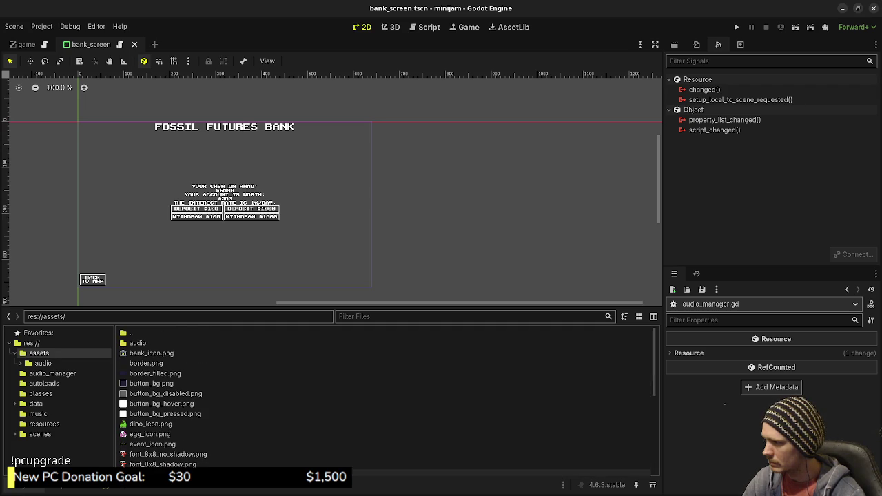
scroll(275, 420, "down", 3)
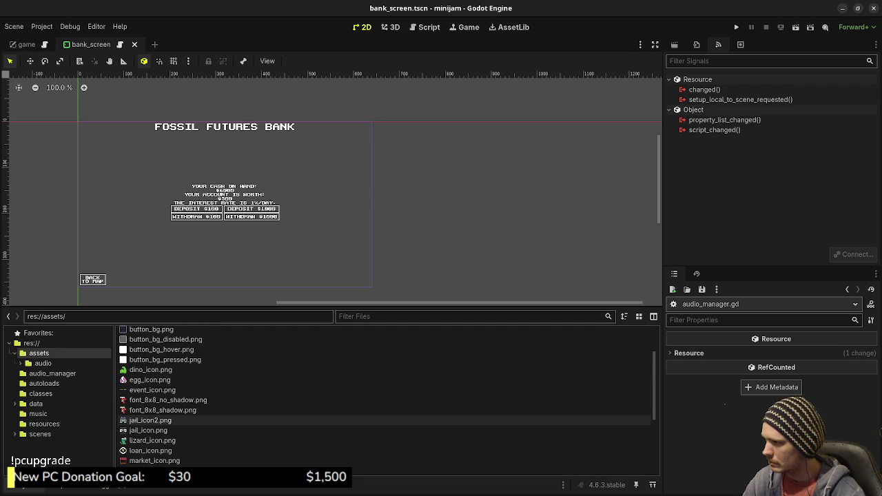
scroll(275, 413, "down", 2)
scroll(275, 373, "down", 5)
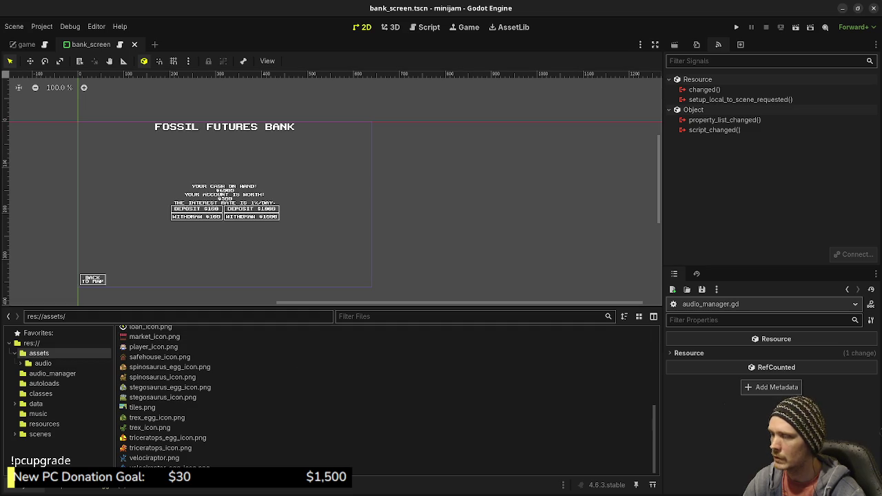
Step: Save the bank scene and switch to the Files window showing sound_effects
key("ctrl+s")
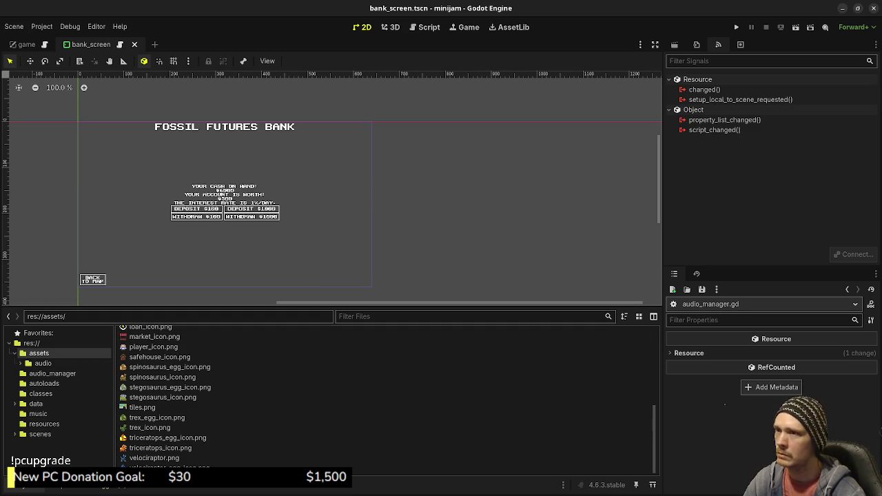
key("F5")
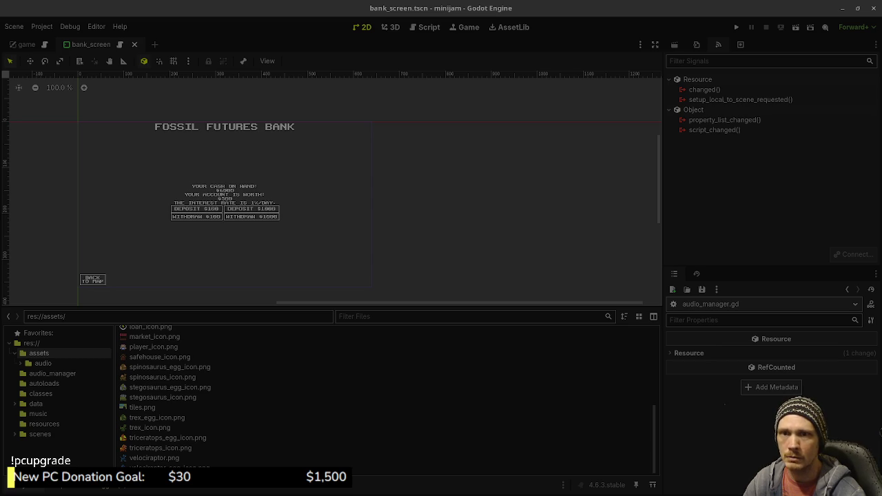
key("alt+Tab")
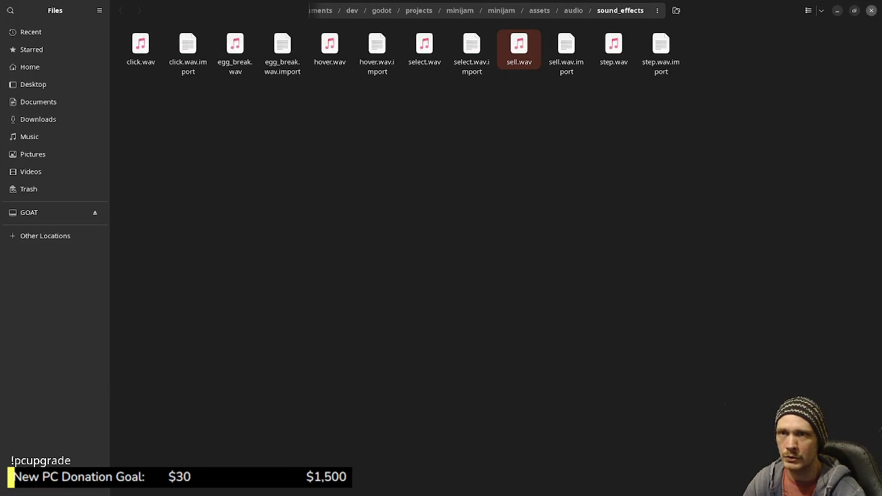
Step: Close the Files window and return to the Excalidraw whiteboard with the sound list
left_click(871, 10)
key("alt+Tab")
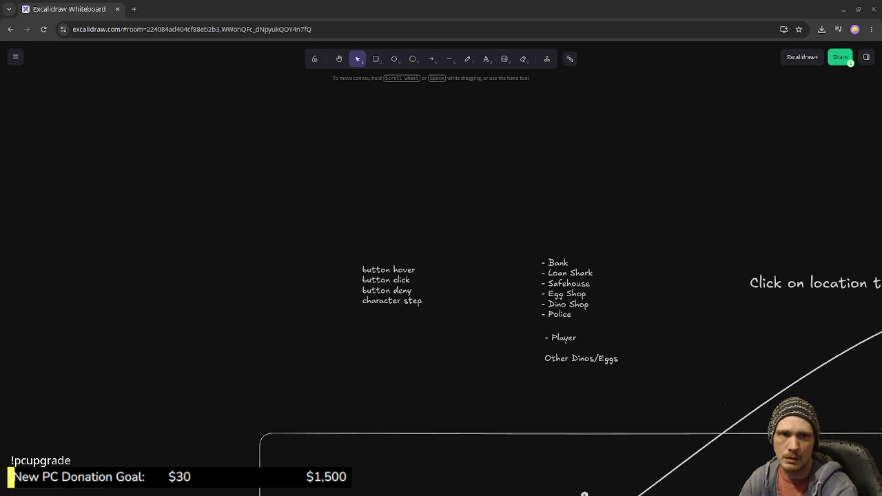
Step: Bring up a terminal in the minijam project folder showing git status
key("alt+Tab")
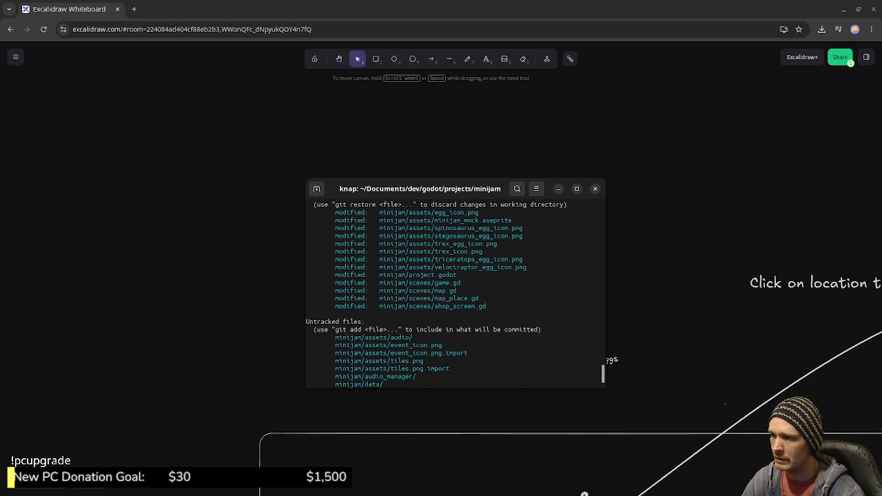
Step: Run git pull on the dev branch (already up to date) and enter git add . at the prompt
type("git pull")
key("Return")
type("git add .")
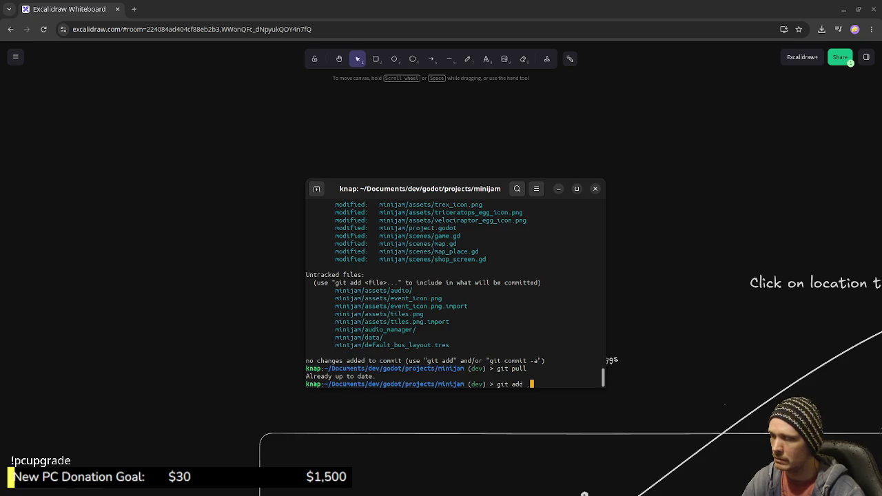
scroll(455, 290, "up", 3)
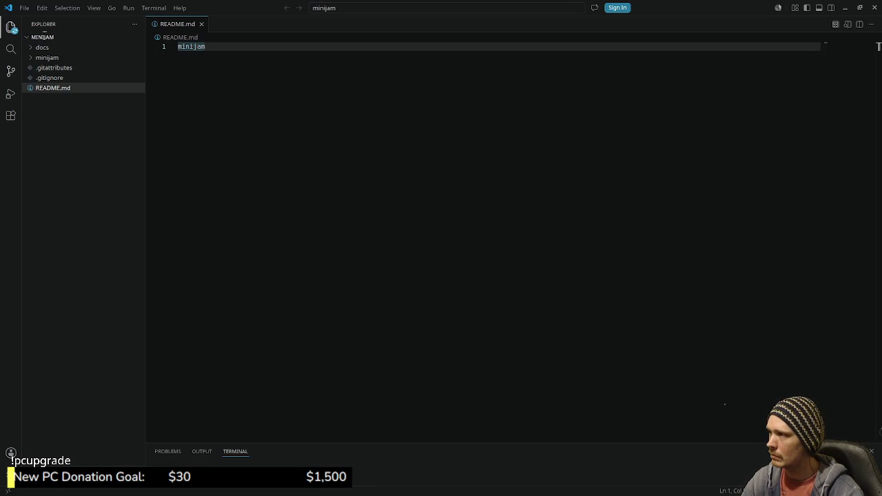
Step: Review map.gd's working-tree diff from the 37 changed files in Source Control
left_click(10, 70)
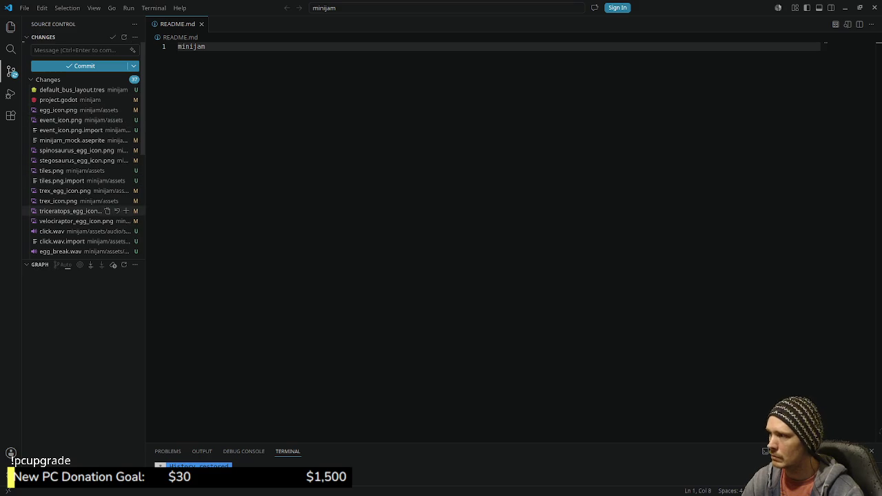
scroll(83, 227, "down", 5)
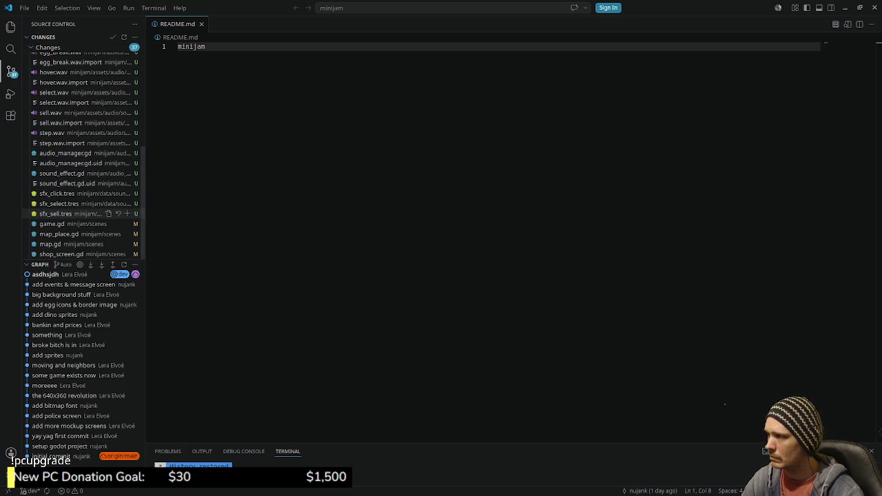
left_click(76, 244)
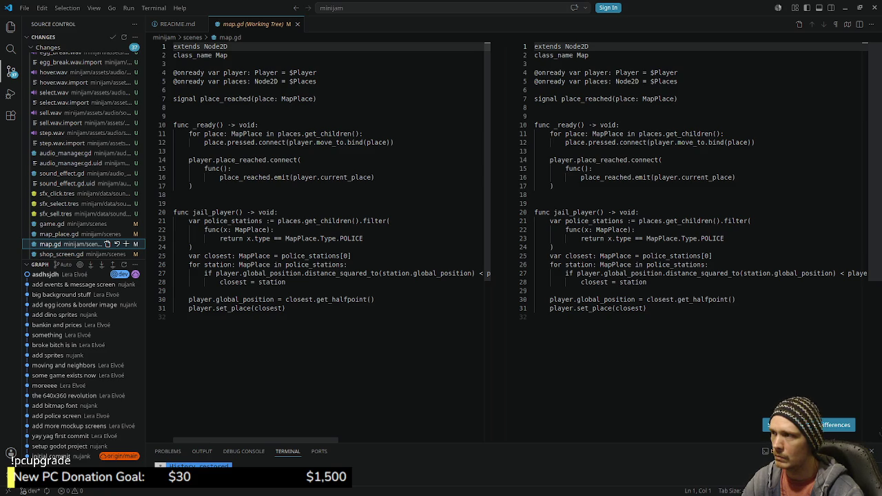
scroll(690, 179, "down", 3)
scroll(689, 179, "up", 3)
scroll(690, 179, "down", 3)
scroll(689, 179, "up", 3)
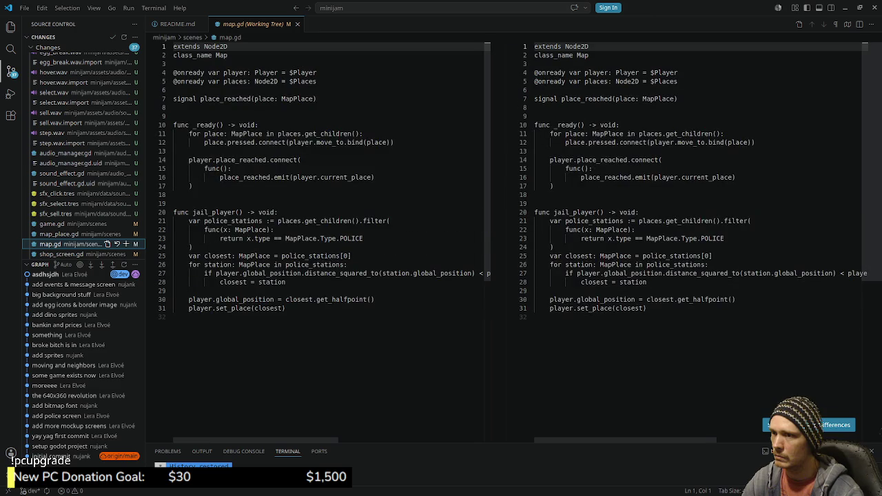
scroll(331, 242, "right", 6)
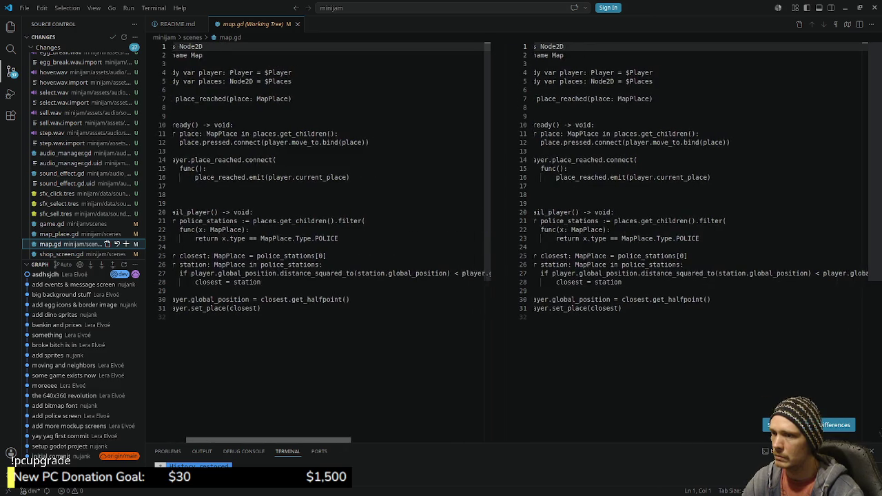
scroll(331, 241, "right", 1)
scroll(331, 241, "left", 8)
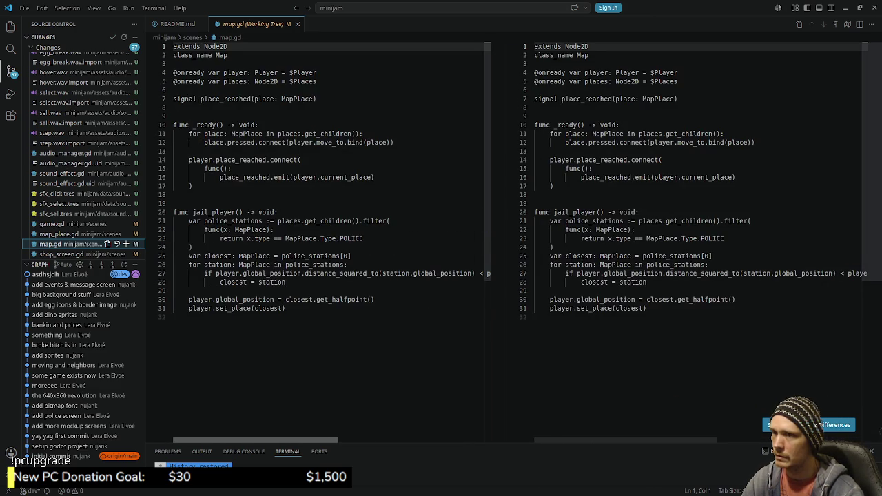
Step: Review the shop_screen.gd diff, then return to the project terminal
left_click(69, 254)
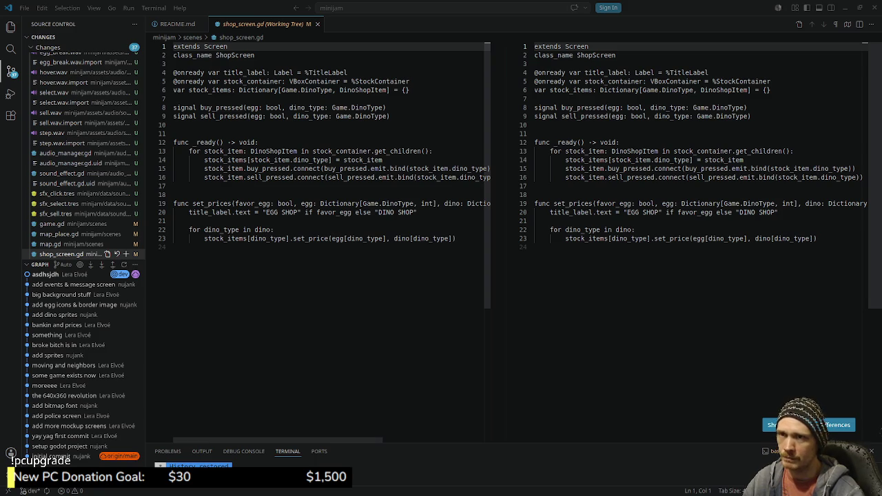
key("super+h")
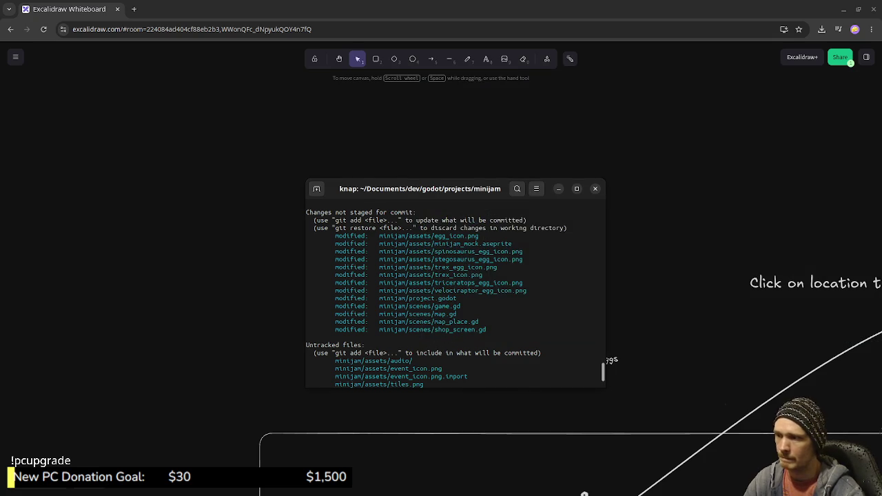
Step: Stage all changes, commit them as "add sfx", push to dev, and minimize the terminal
type("git pull")
key("Return")
type("git add .")
key("Return")
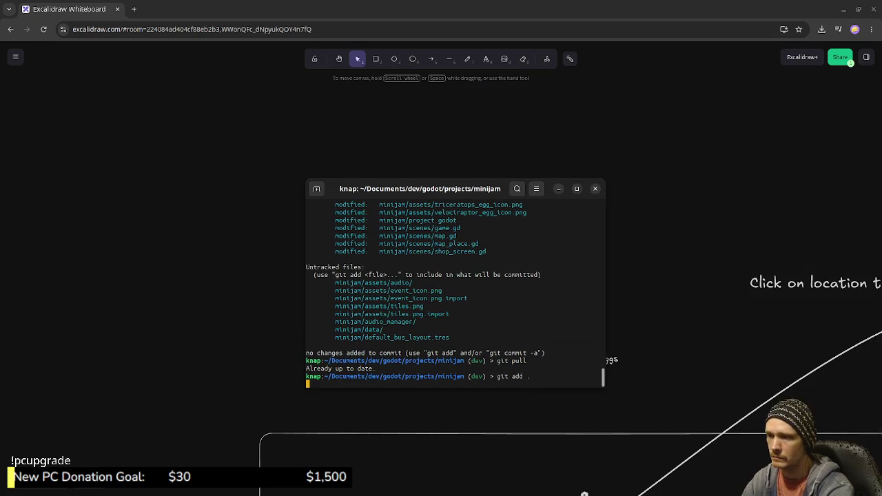
type("git commit -m \"add ")
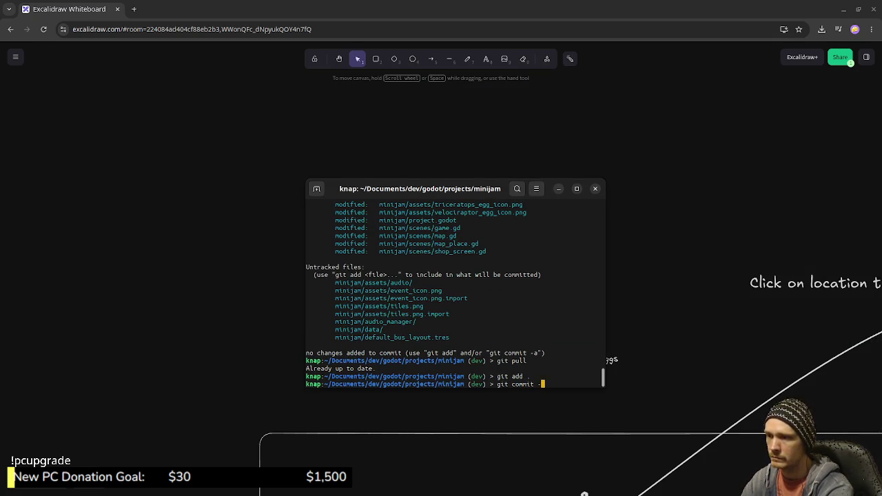
type("sfx")
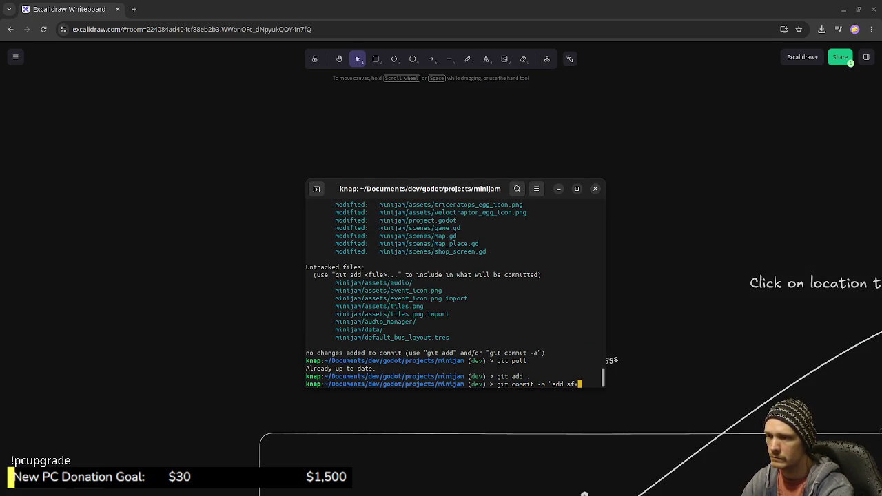
type("\"")
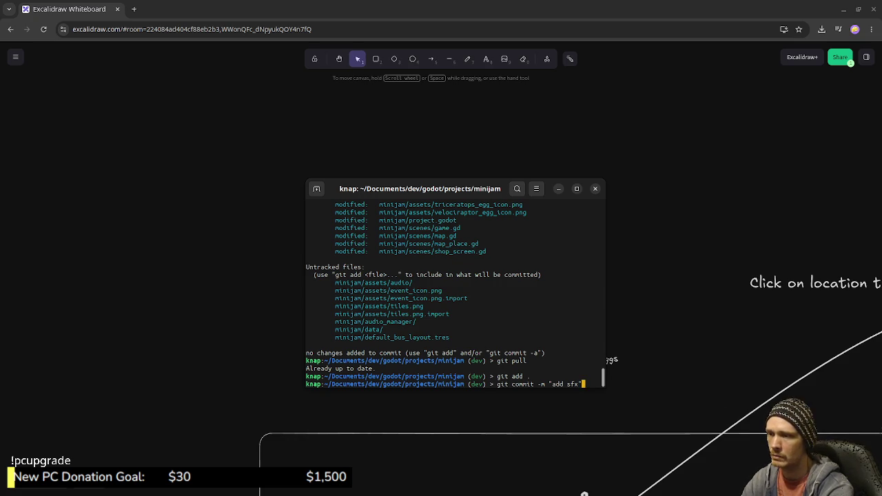
key("Return")
type("git push")
key("Return")
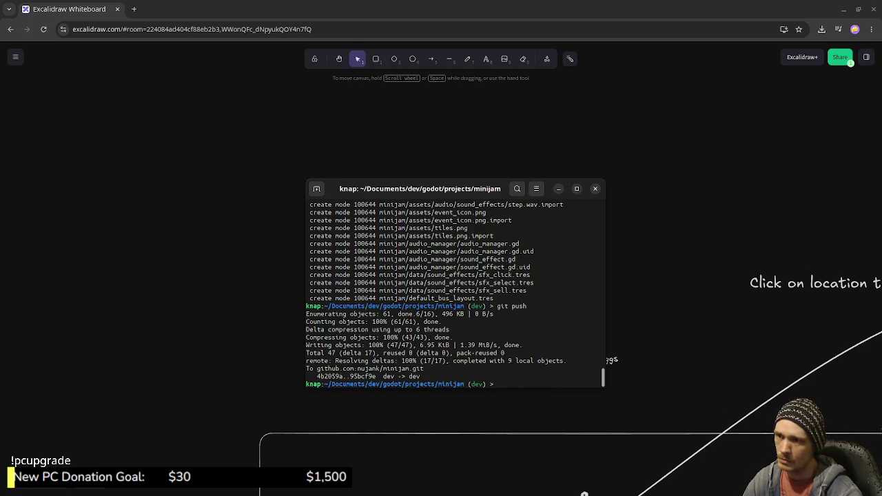
left_click(558, 188)
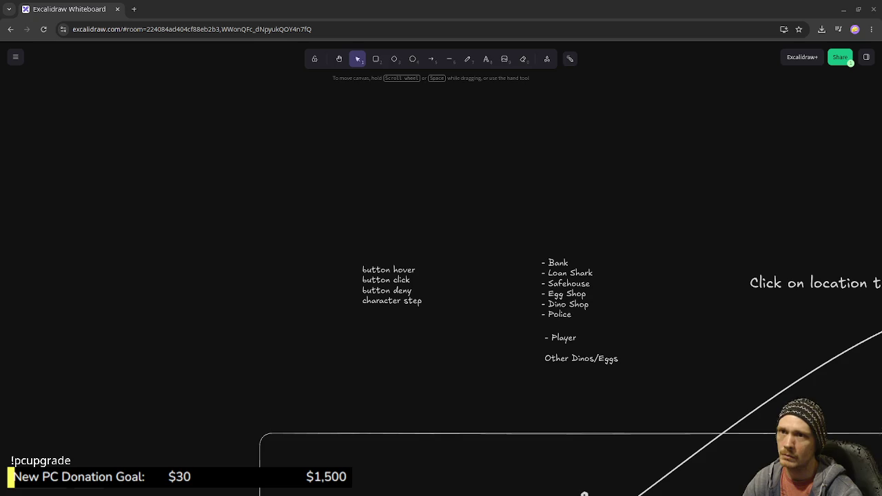
Step: Minimize Chrome, close VS Code's open diff, show the folder tree, and bring up the Zelda map
left_click(844, 9)
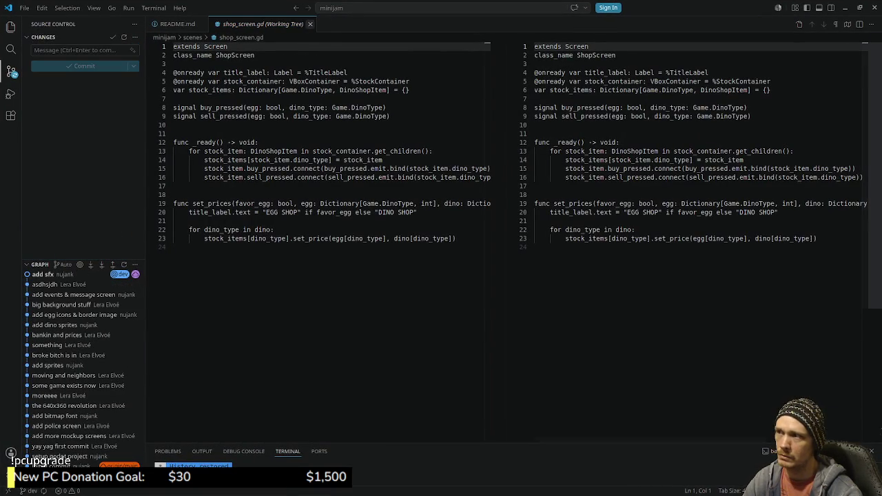
left_click(202, 23)
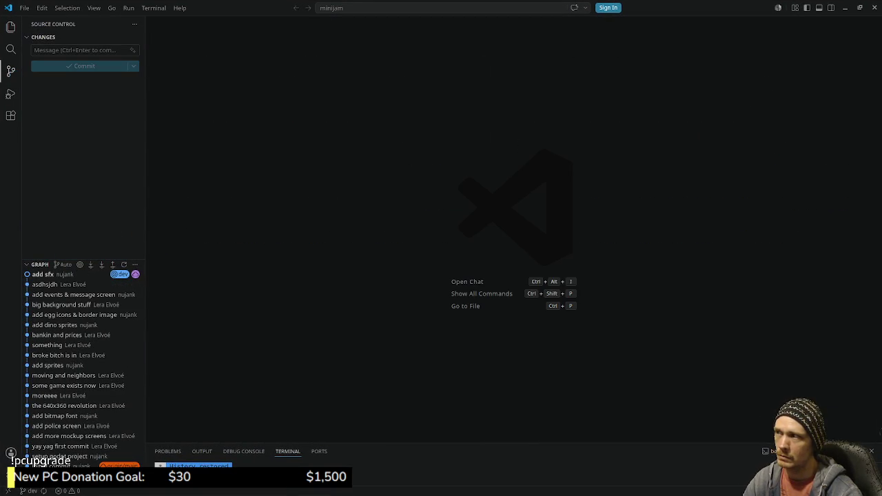
left_click(10, 27)
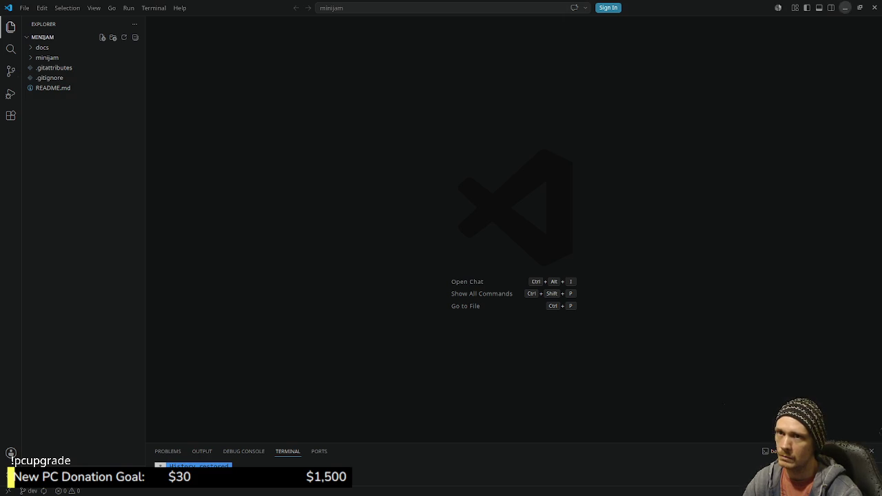
left_click(845, 8)
key("alt+Tab")
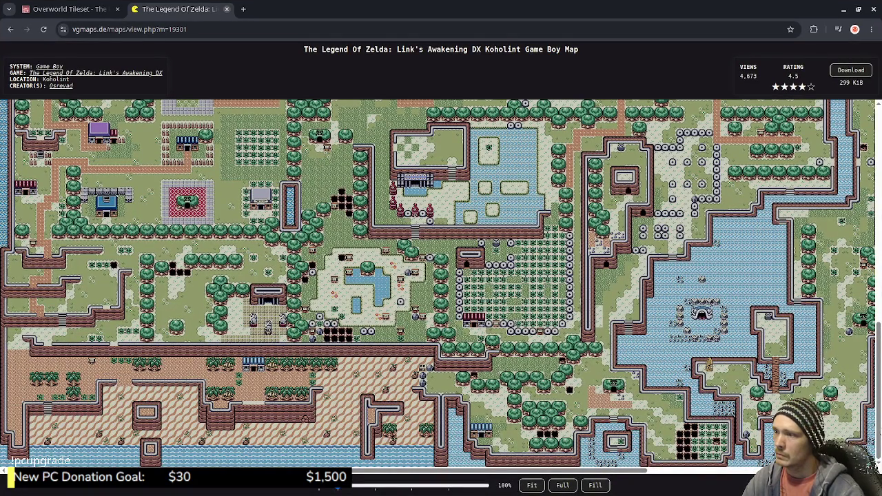
Step: Close the Zelda map tab and the tileset browser window, then show the activities overview
left_click(227, 9)
left_click(118, 9)
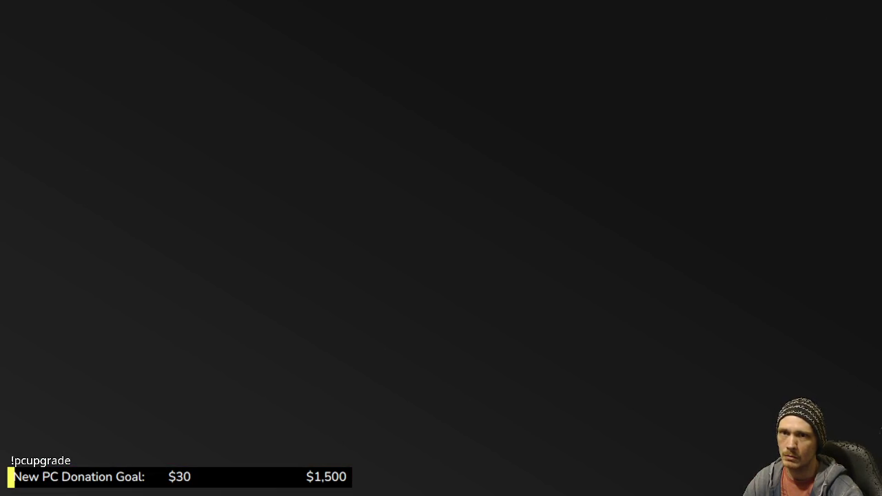
key("alt+Tab")
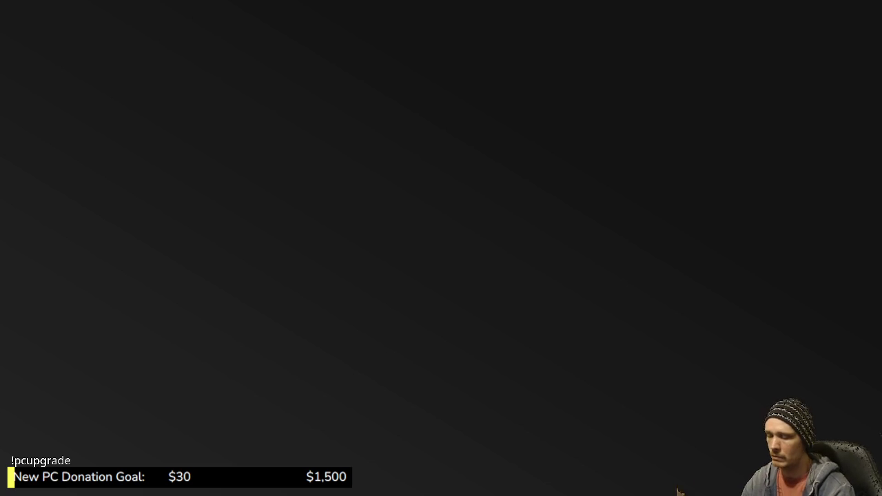
key("super")
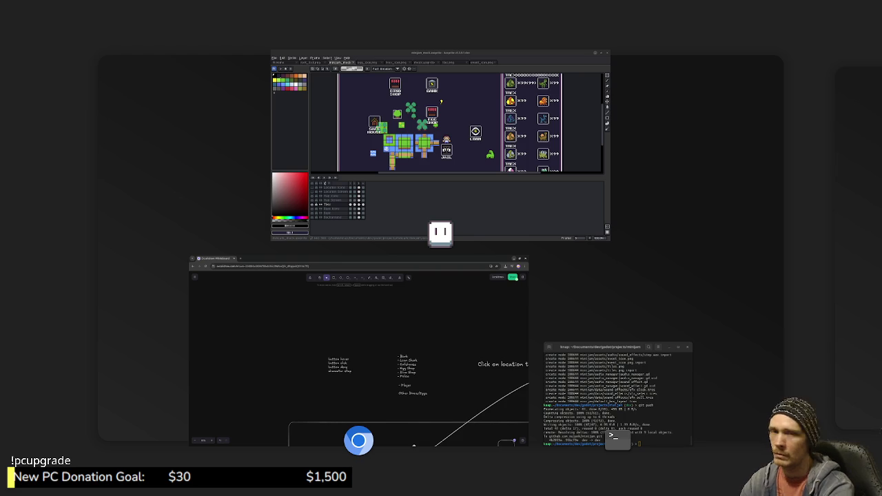
Step: Dismiss the overview and open the minijam project from the Project Manager list
key("super")
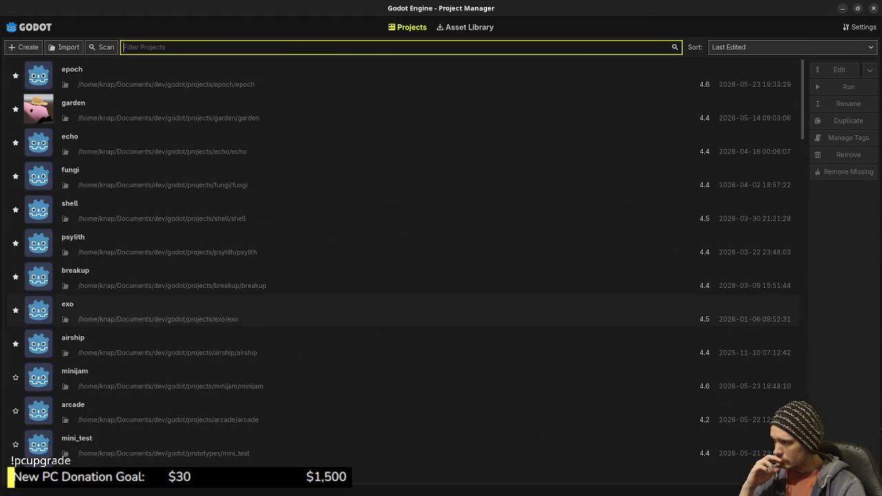
scroll(400, 303, "down", 3)
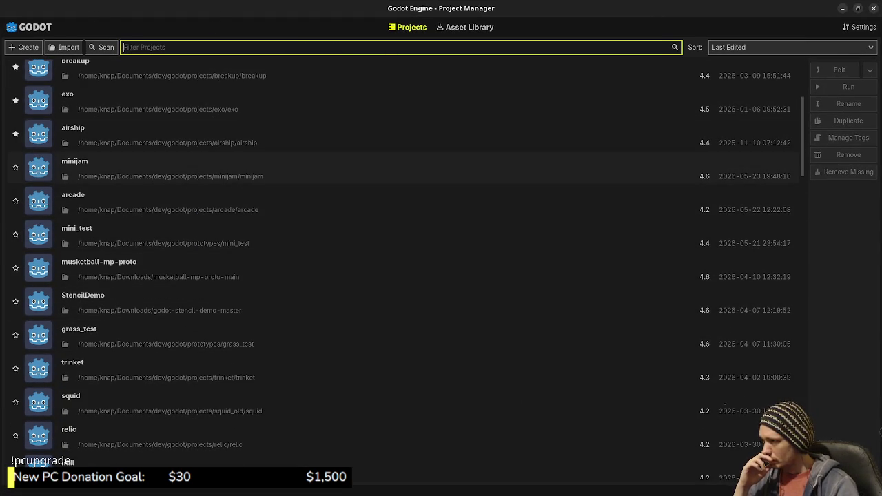
double_click(441, 168)
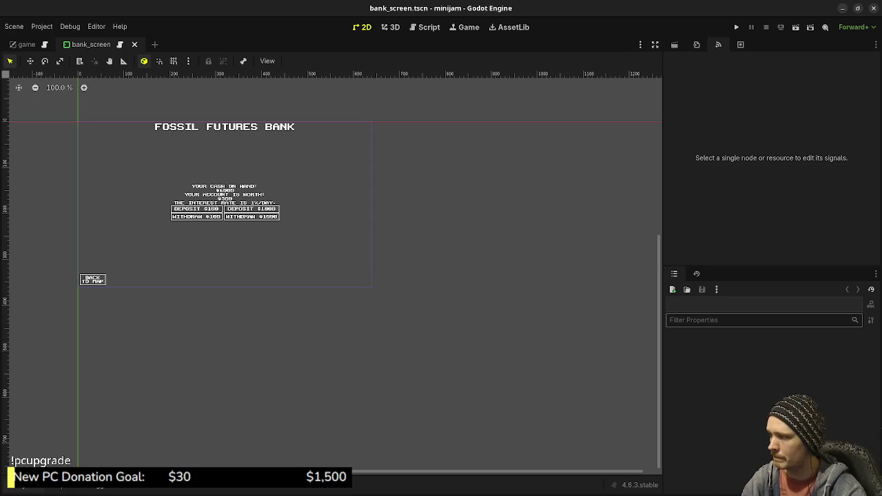
Step: Browse the scenes folder in the FileSystem panel and close the bank_screen scene
key("alt+f")
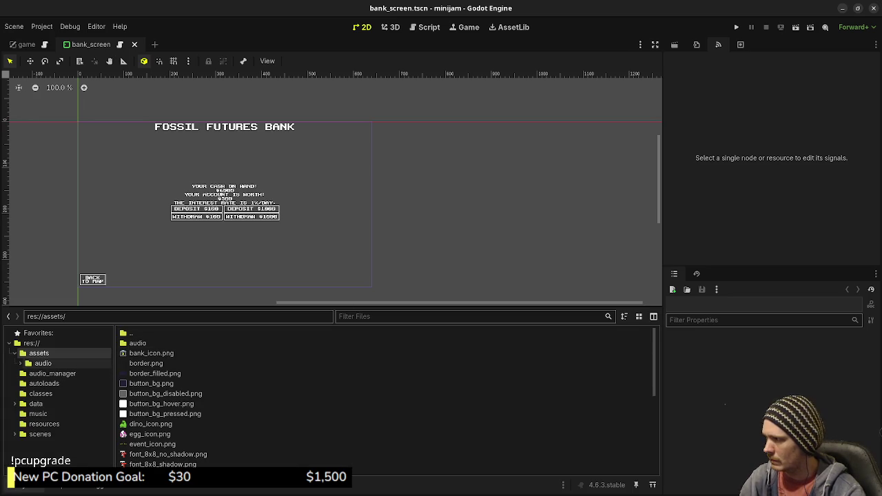
left_click(40, 424)
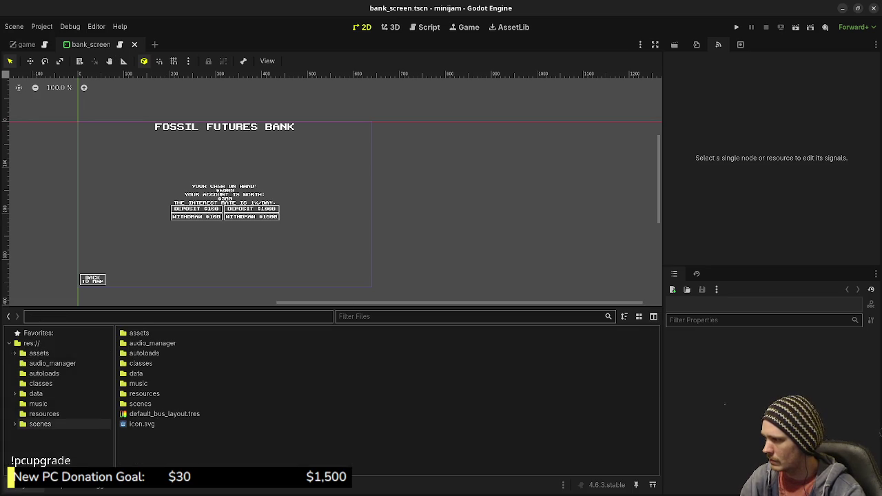
left_click(40, 424)
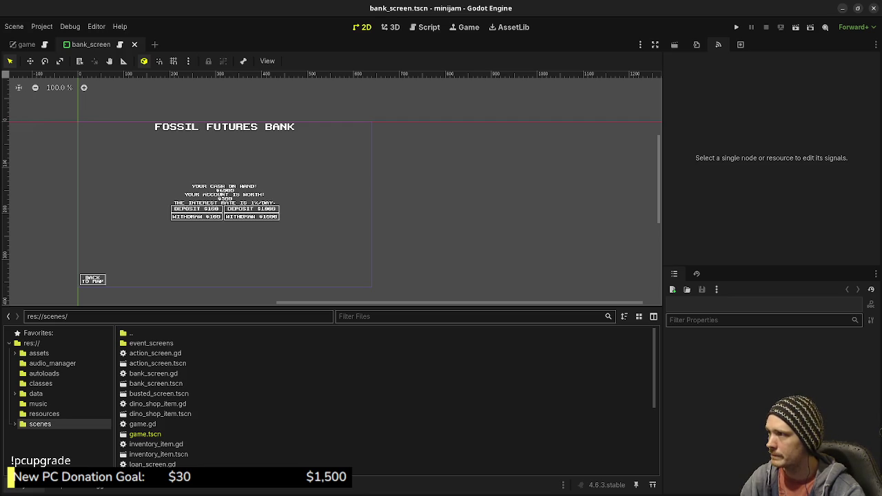
key("ctrl+shift+w")
Step: Start a new scene with a TileMapLayer root node found by searching 'tilemap'
key("ctrl+n")
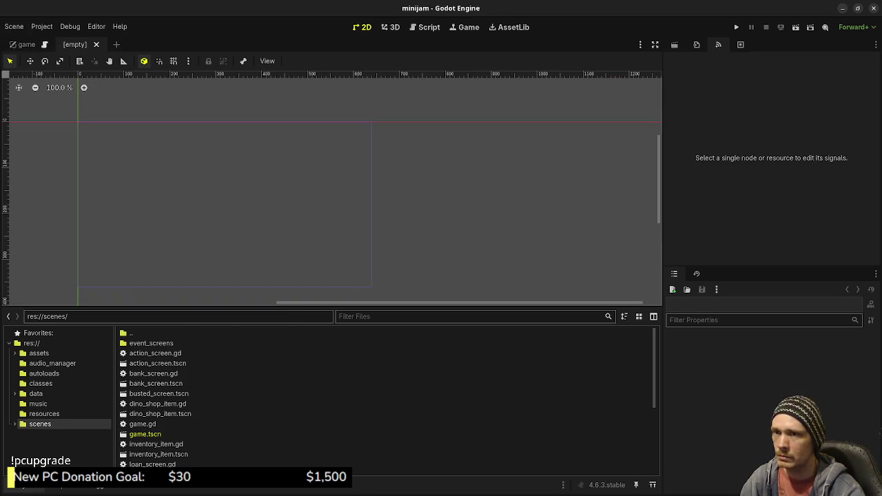
left_click(674, 44)
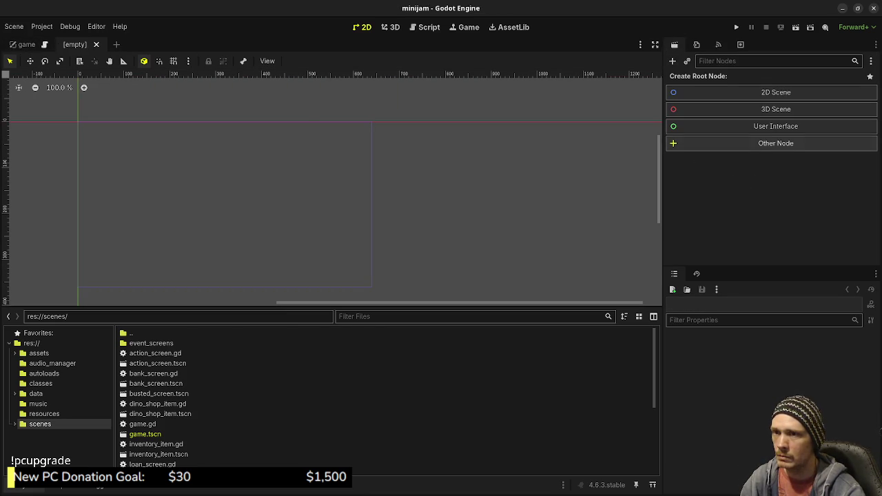
left_click(776, 143)
type("tilemap")
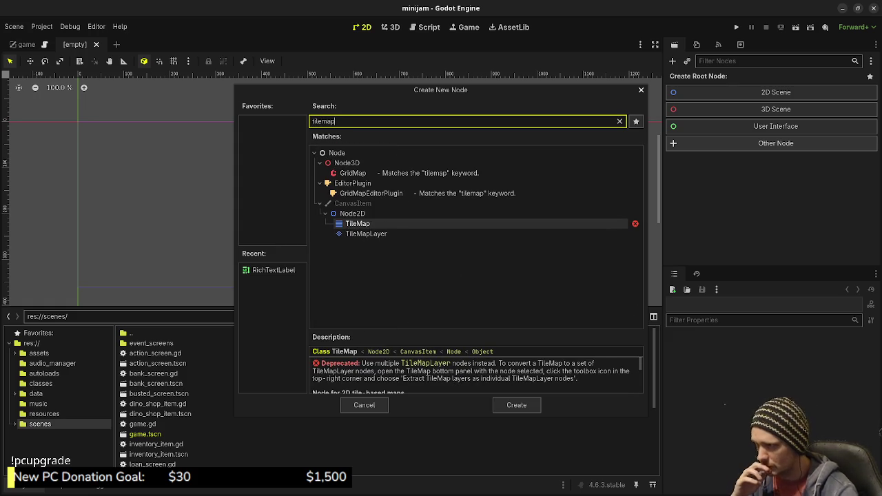
key("Down")
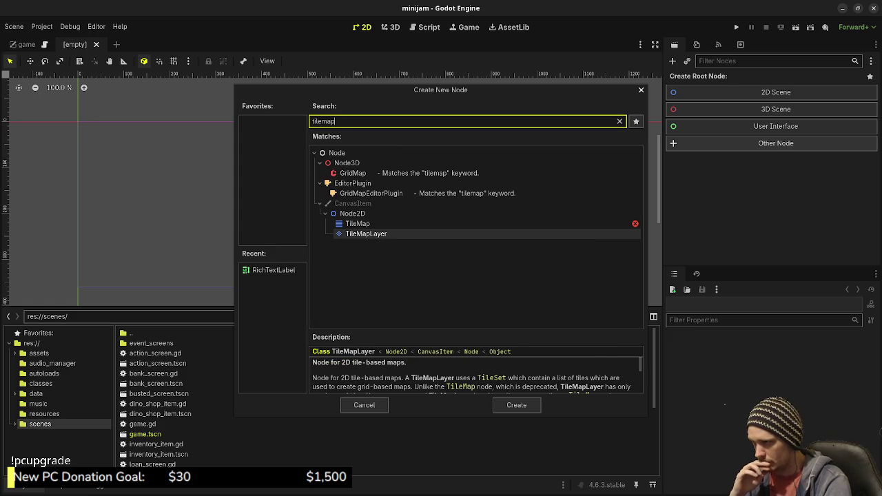
key("Return")
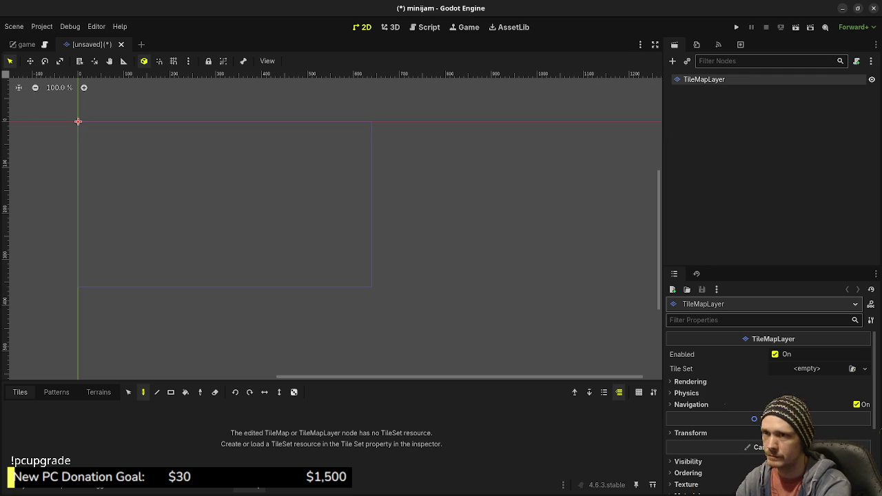
Step: Open map.tscn from the FileSystem panel
key("F2")
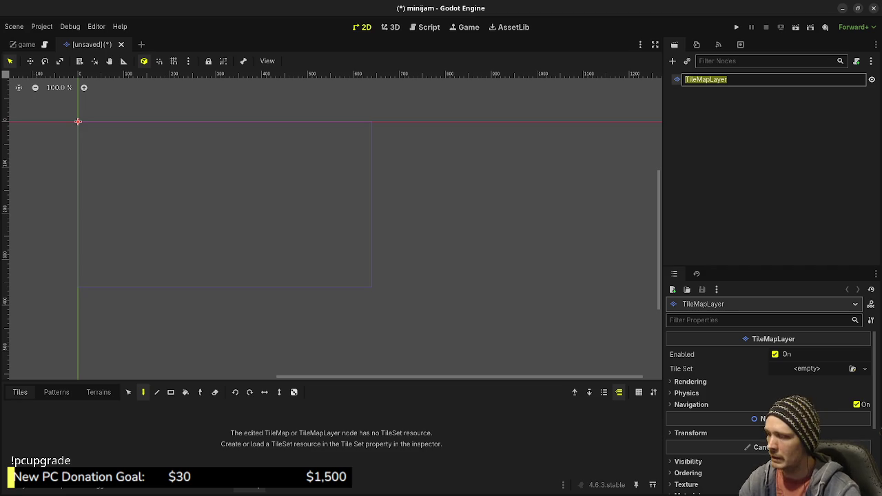
key("alt+f")
scroll(386, 397, "down", 1)
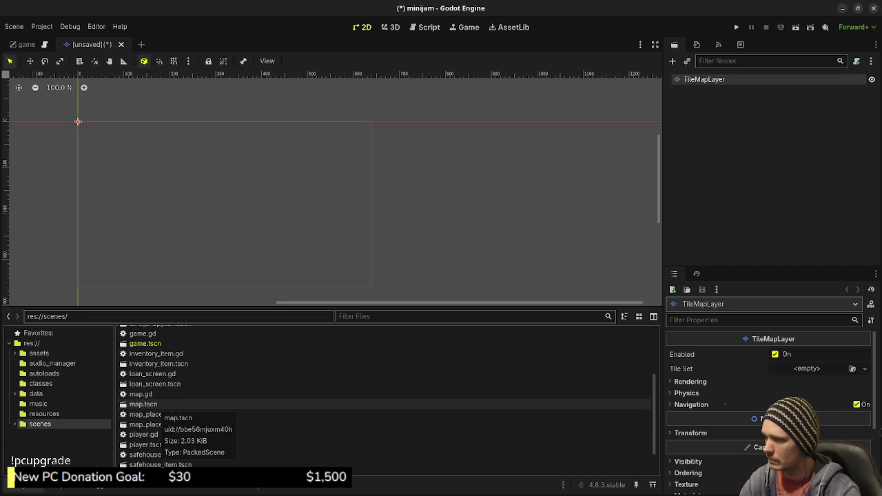
double_click(143, 404)
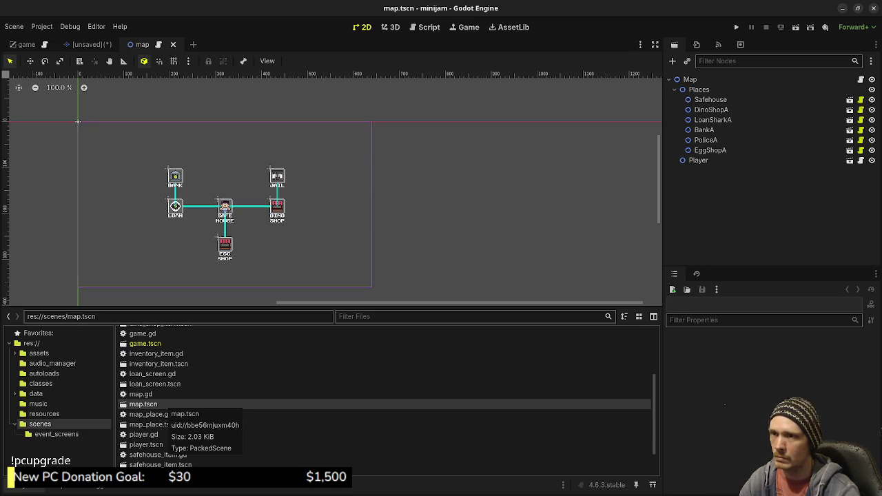
Step: Discard the unsaved TileMapLayer scene without saving and begin adding a child node under Map
left_click(90, 44)
key("ctrl+shift+w")
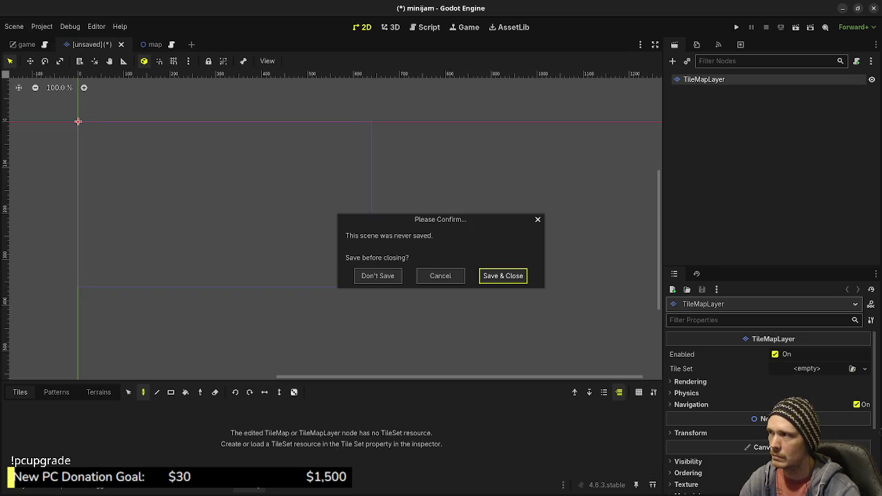
key("Return")
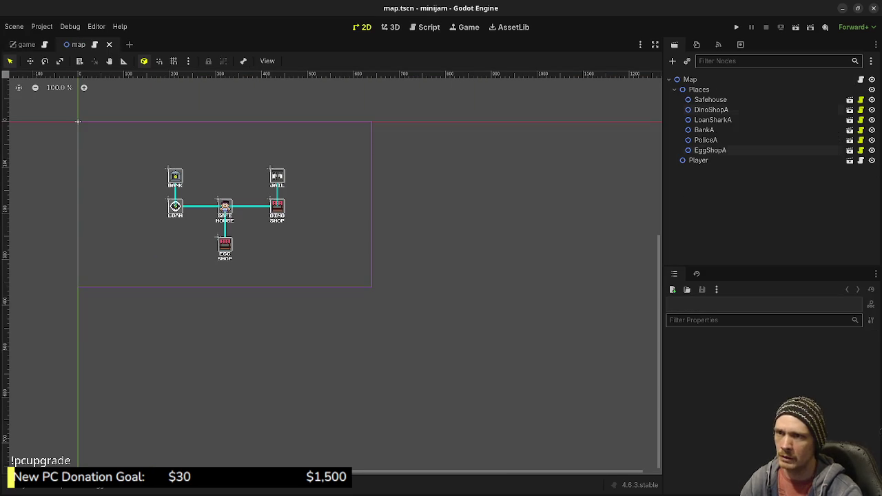
left_click(690, 79)
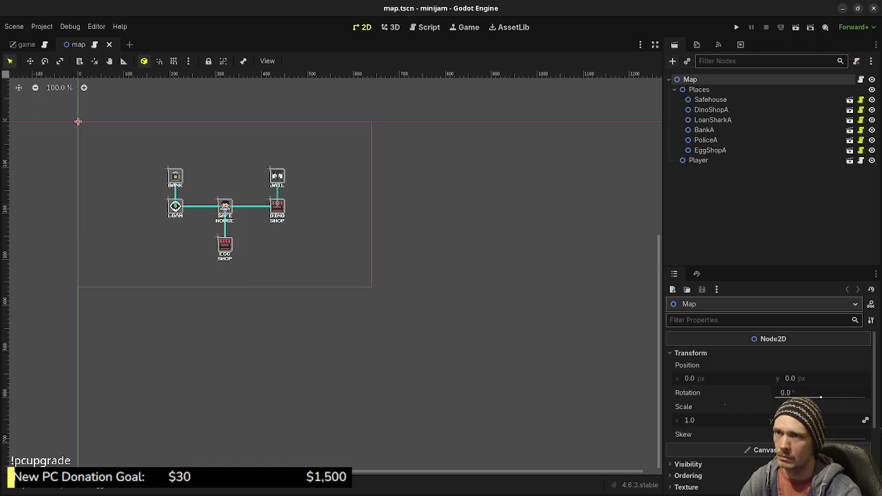
left_click(673, 61)
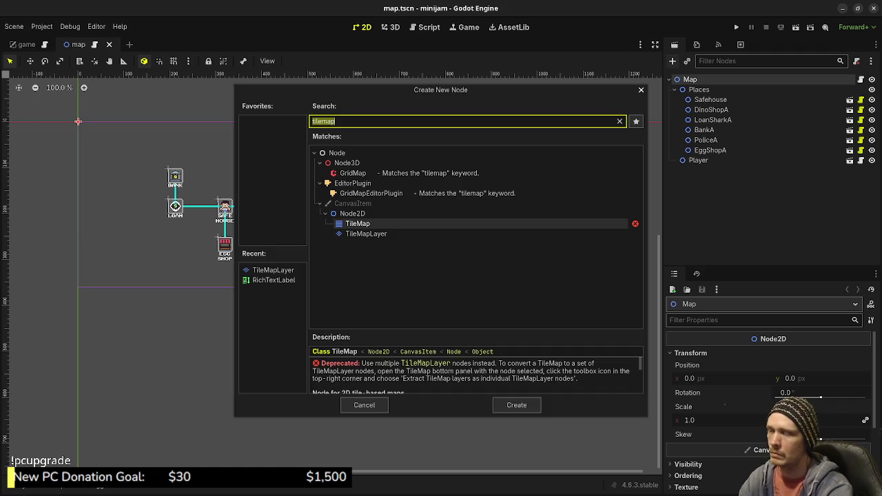
Step: Create a TileMapLayer child of Map and set its Tile Set property to New TileSet
key("Down")
key("Return")
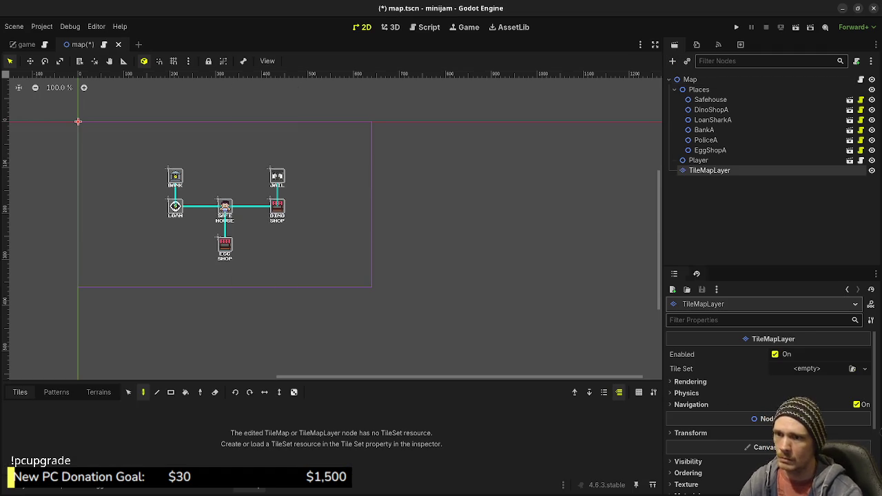
left_click_drag(772, 267, 772, 204)
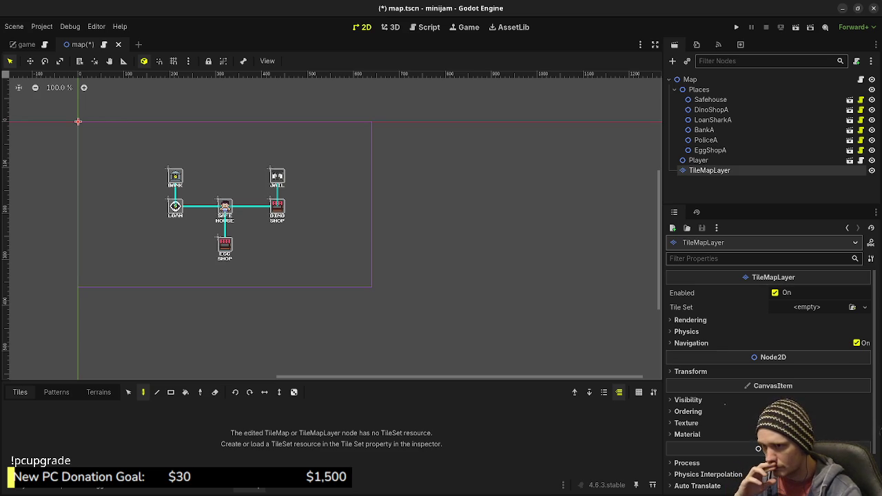
left_click(865, 307)
left_click(834, 334)
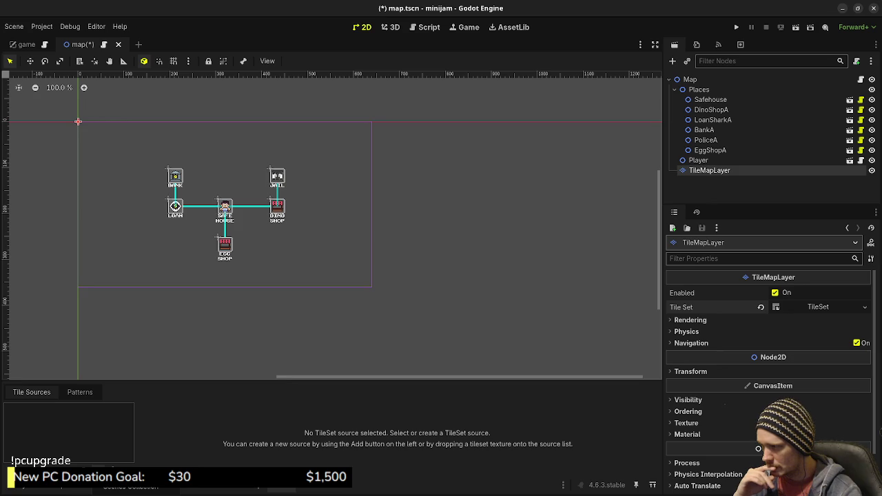
Step: Add assets/tiles.png as an atlas tile source and accept auto-creating its tiles
left_click(124, 476)
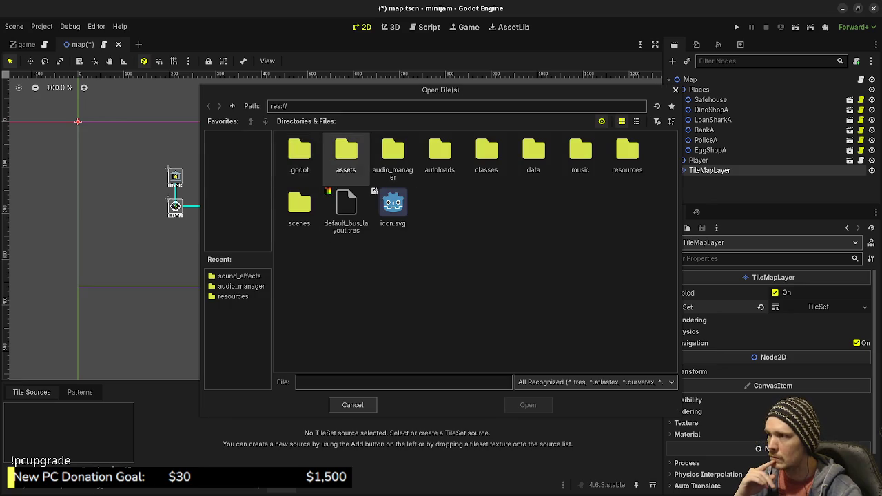
double_click(346, 155)
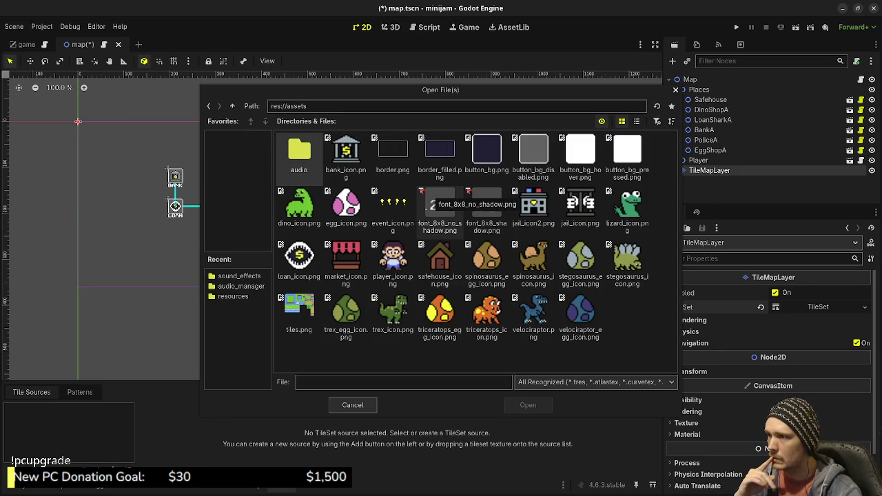
left_click(299, 314)
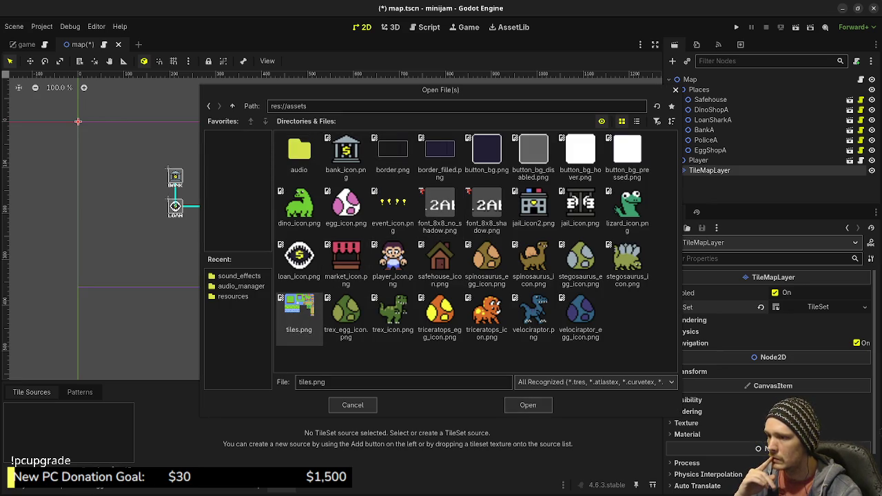
left_click(528, 405)
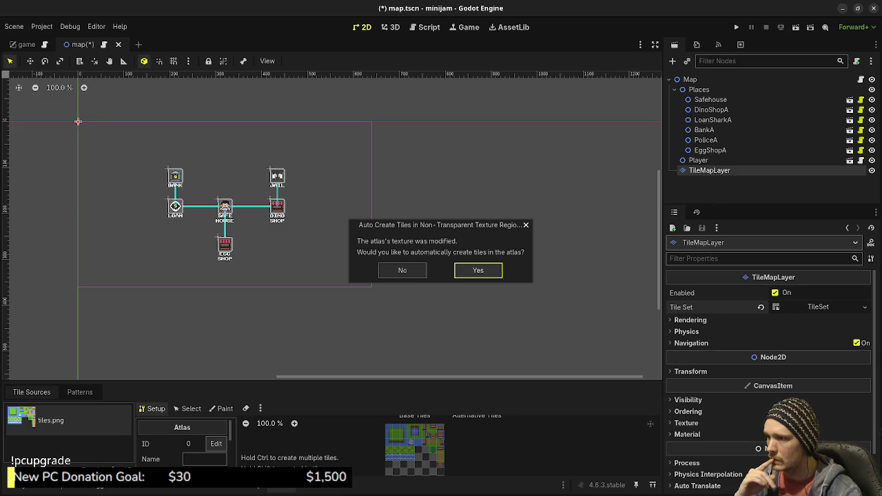
key("Return")
Step: Enlarge the tile editing panel and inspect the options of several atlas tiles, including water tiles
mouse_move(332, 381)
left_mouse_down()
mouse_move(333, 277)
mouse_move(332, 286)
left_mouse_up()
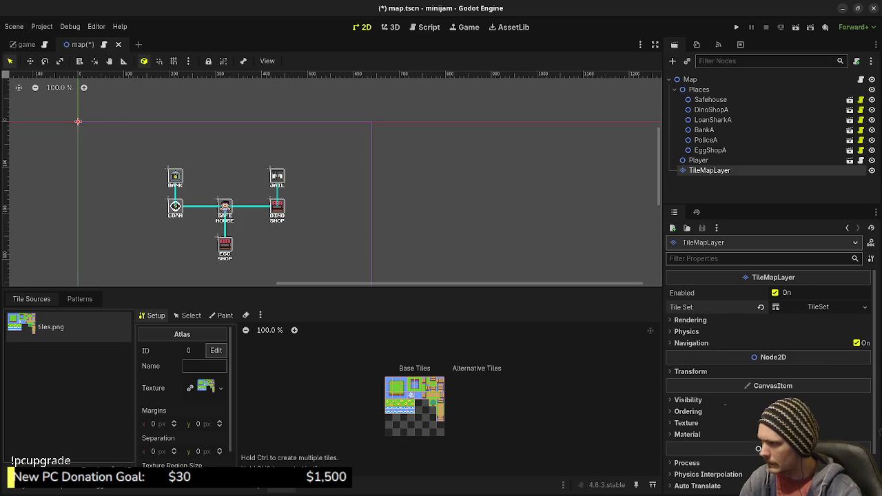
left_click_drag(200, 206, 340, 182)
scroll(301, 253, "up", 2)
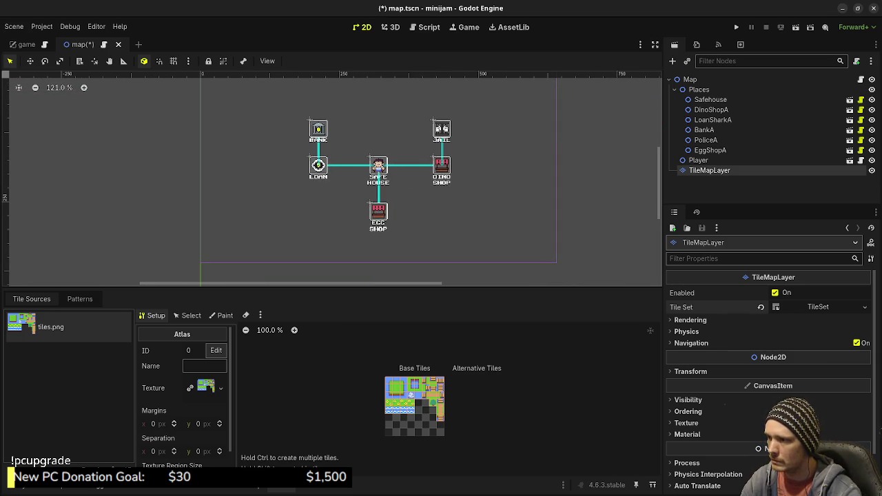
left_click_drag(331, 288, 331, 276)
scroll(422, 413, "up", 3)
scroll(422, 413, "up", 4)
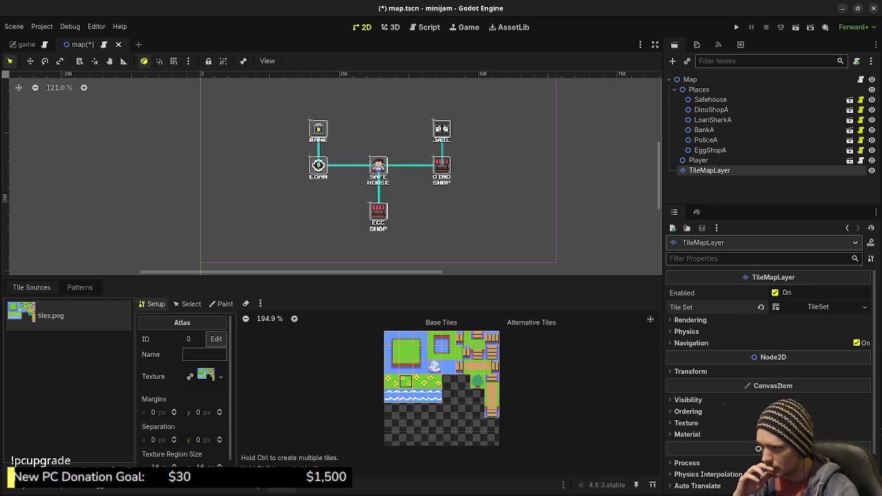
right_click(409, 386)
key("Escape")
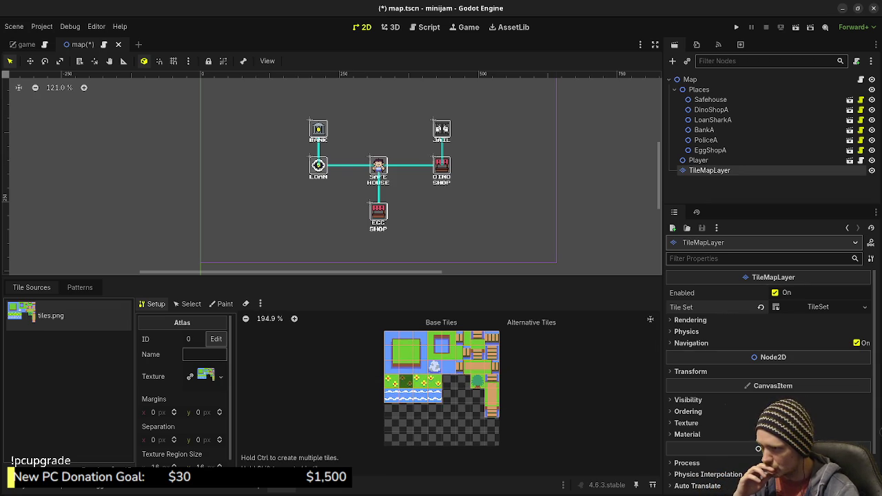
right_click(429, 388)
key("Escape")
right_click(438, 383)
key("Escape")
right_click(416, 396)
key("Escape")
right_click(422, 398)
key("Escape")
right_click(437, 399)
key("Escape")
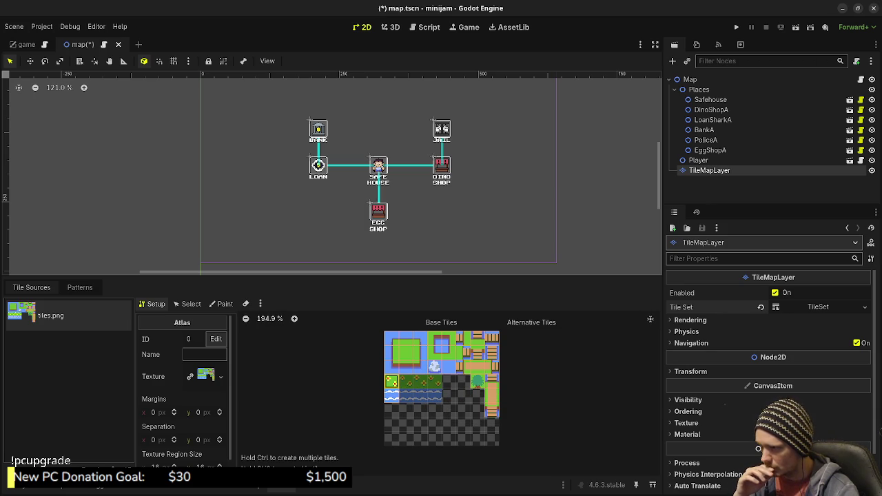
Step: Switch the TileSet editor to the Select tab for individual atlas tiles
scroll(183, 393, "down", 1)
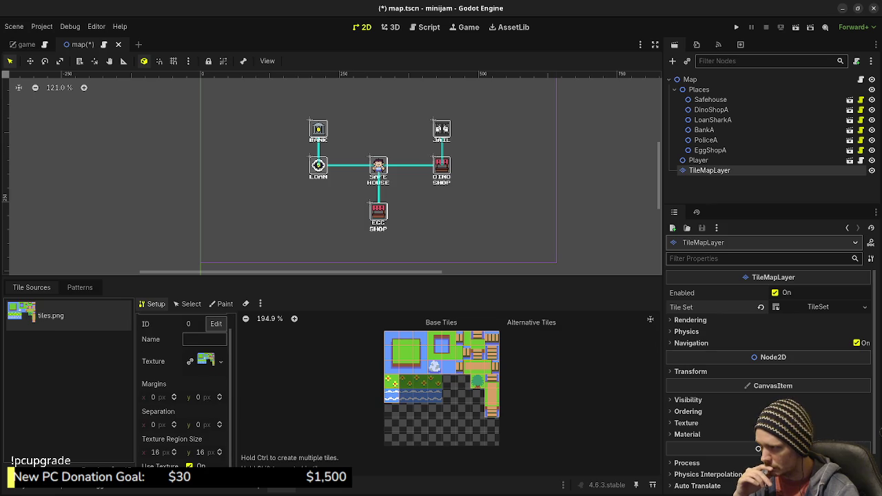
scroll(183, 386, "up", 1)
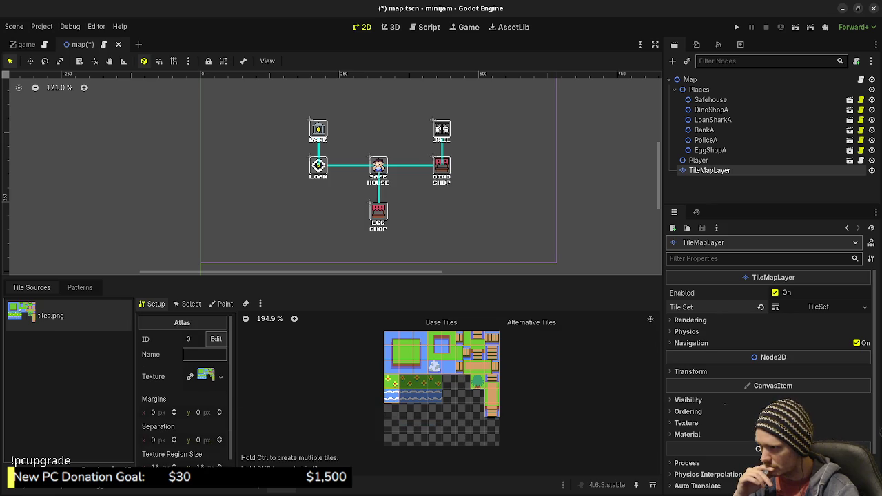
left_click(187, 304)
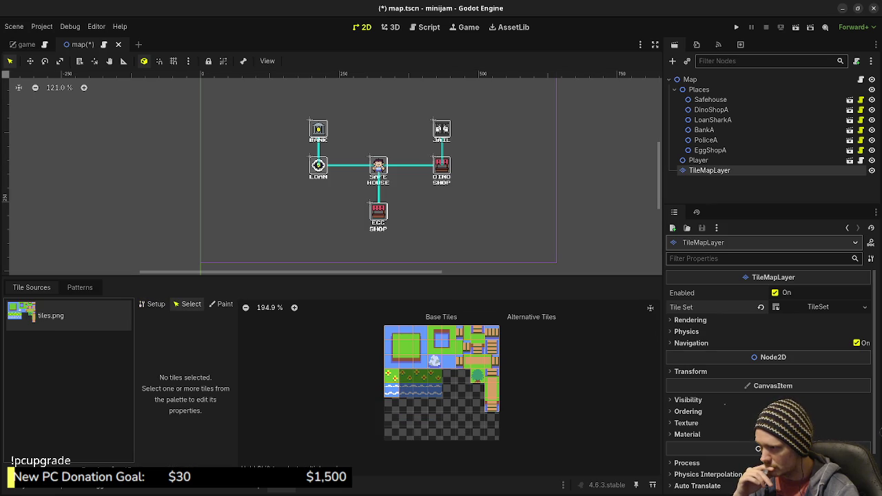
Step: Select the flowered grass tile at atlas 0, 3, set Animation Columns to 4, and add three frames
left_click(391, 376)
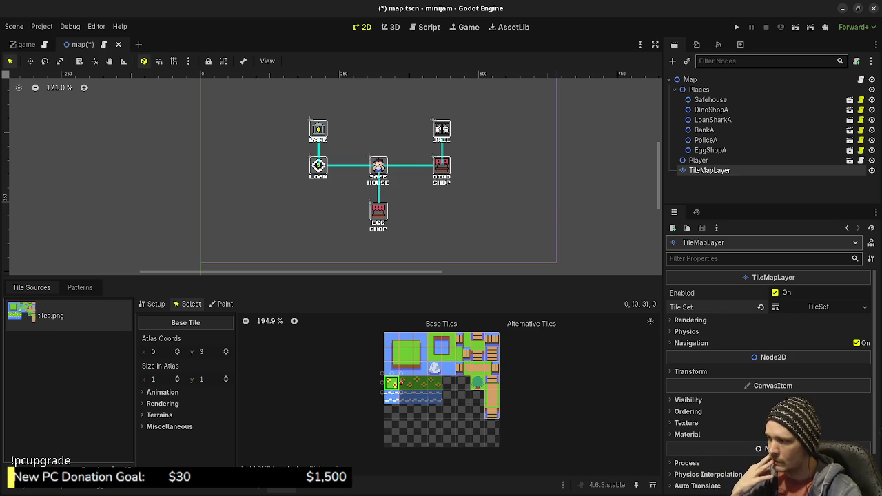
left_click(162, 392)
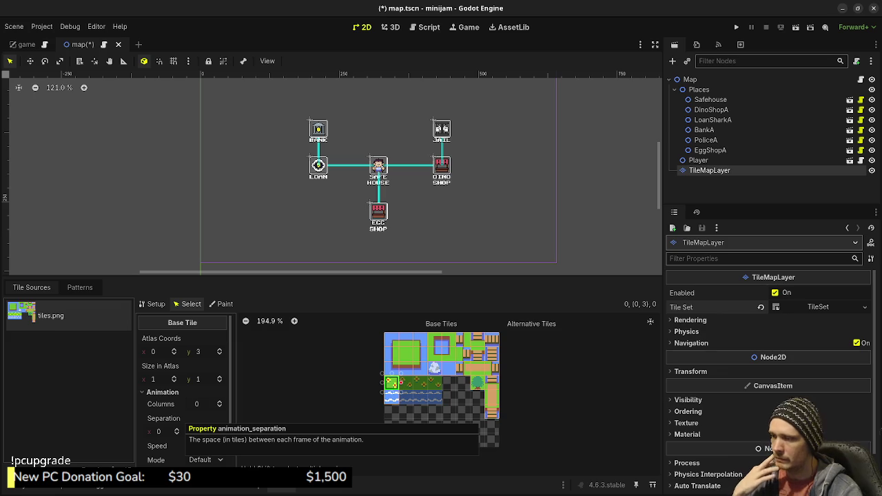
scroll(172, 421, "down", 1)
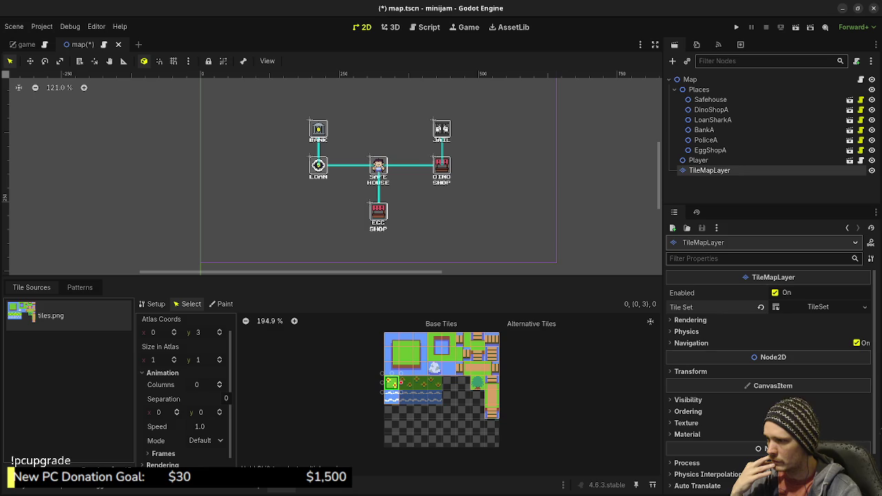
left_click(220, 383)
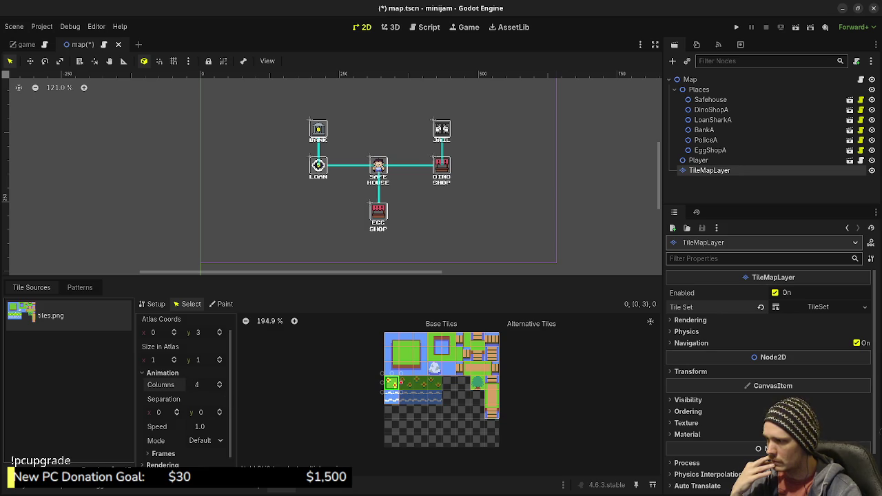
scroll(182, 393, "down", 3)
scroll(183, 393, "up", 3)
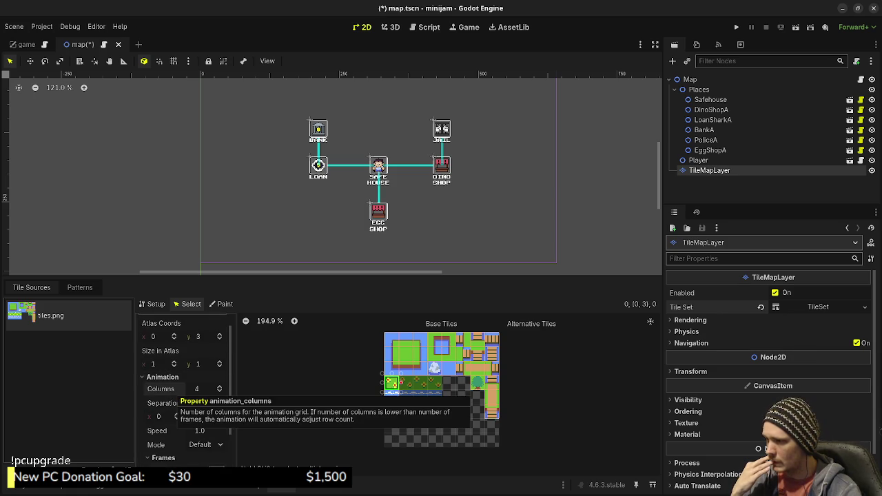
scroll(179, 393, "down", 2)
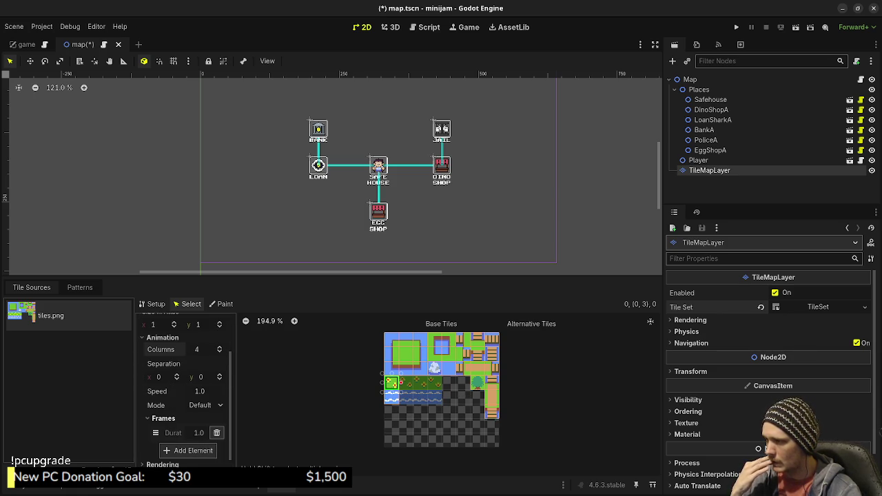
left_click(188, 450)
scroll(186, 413, "down", 2)
left_click(188, 448)
scroll(186, 413, "down", 2)
left_click(188, 432)
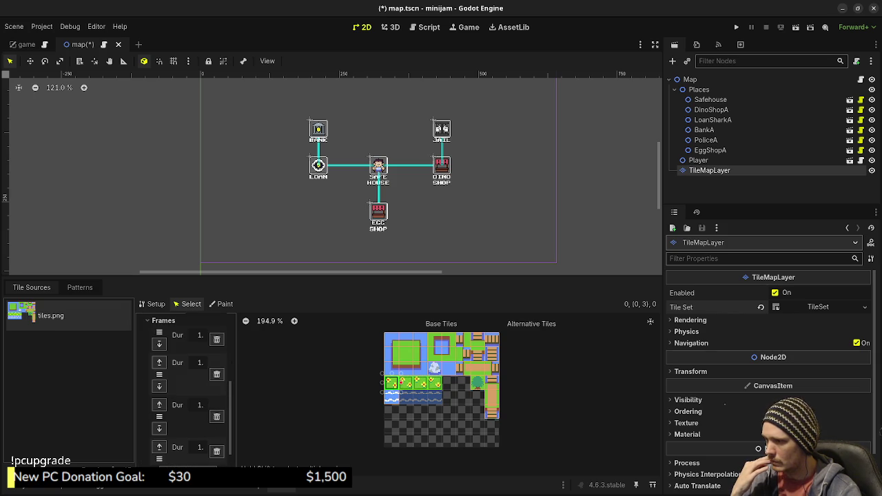
scroll(186, 386, "up", 2)
Step: Set the duration of all four flower animation frames to 0.1 s
left_click(200, 374)
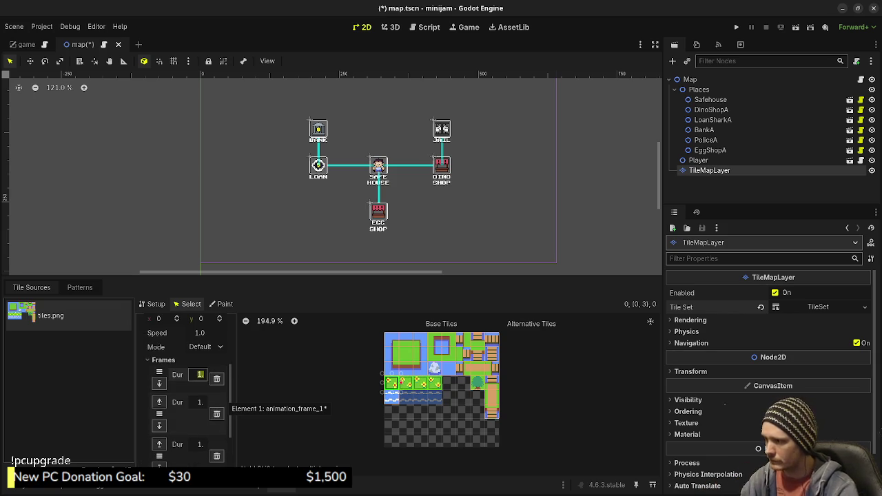
left_click_drag(135, 386, 92, 386)
left_click_drag(194, 386, 234, 386)
left_click(183, 374)
type("0.1")
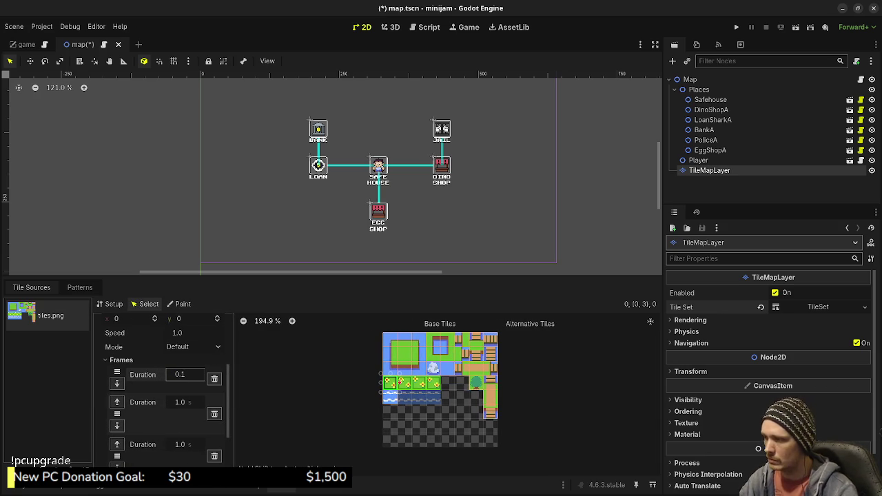
key("Return")
left_click(180, 402)
type("0.1")
key("Return")
left_click(180, 444)
type("0.1")
key("Return")
scroll(165, 393, "down", 1)
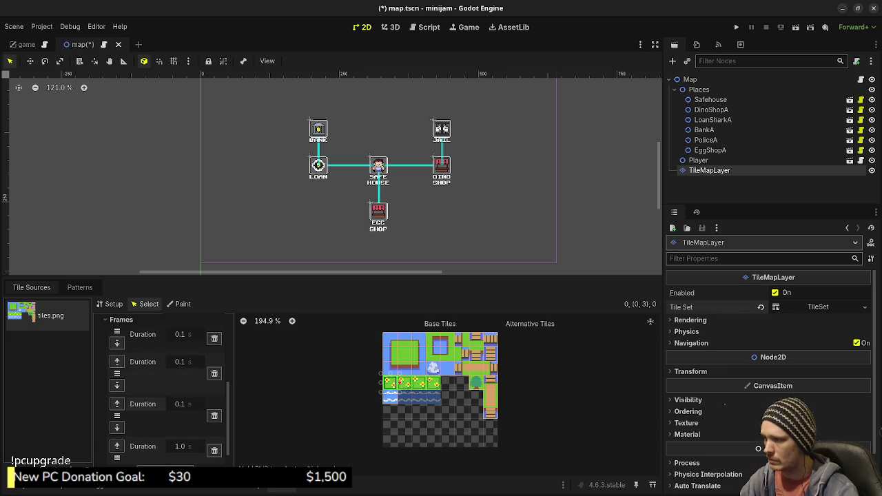
left_click(181, 447)
type("0.1")
key("Return")
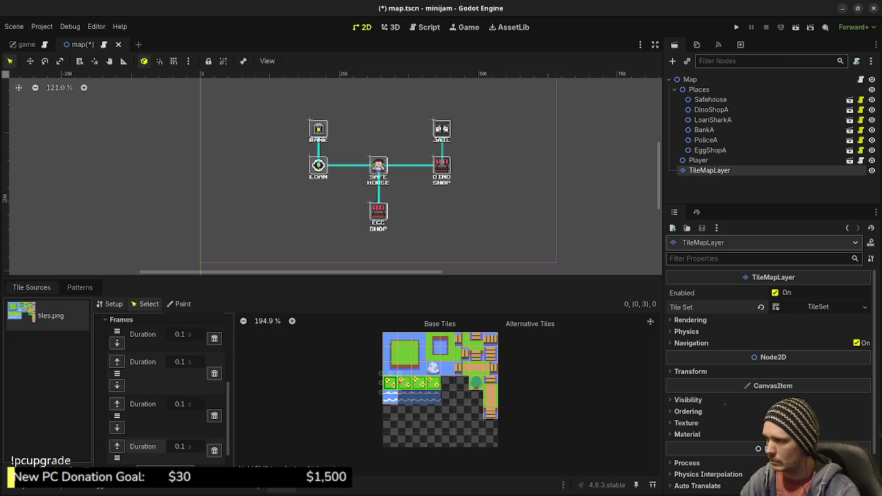
left_click(181, 304)
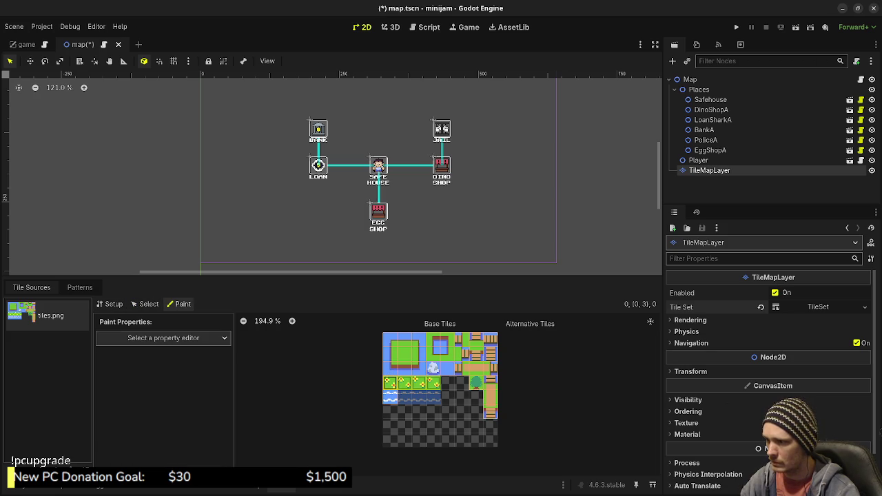
Step: Move TileMapLayer above Places under Map and paint one flowered grass tile left of the Egg Shop
key("Escape")
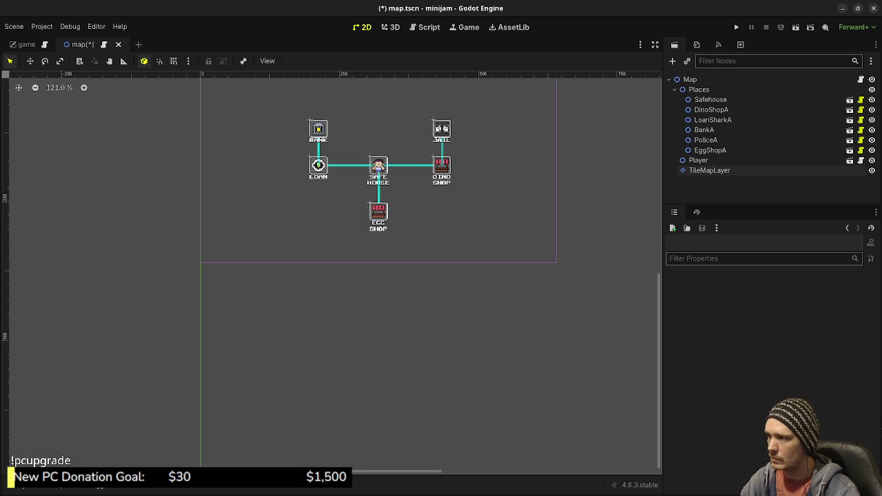
left_click_drag(709, 170, 710, 86)
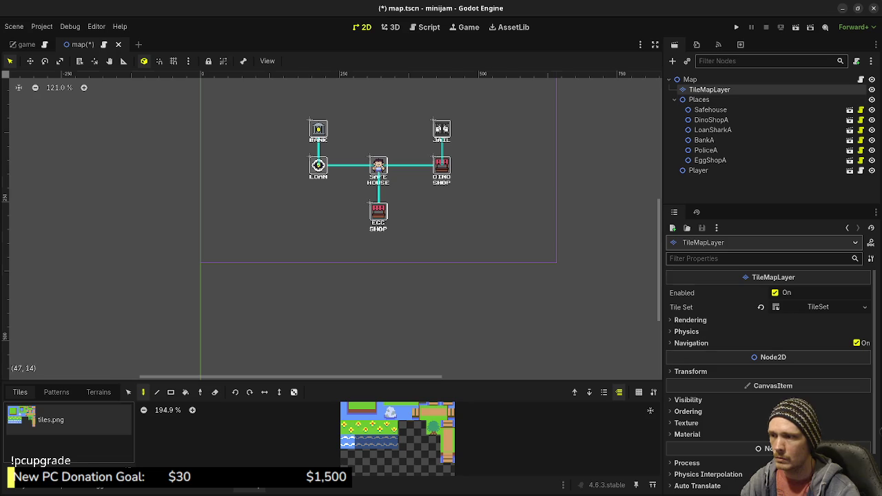
left_click(362, 409)
left_click(285, 227)
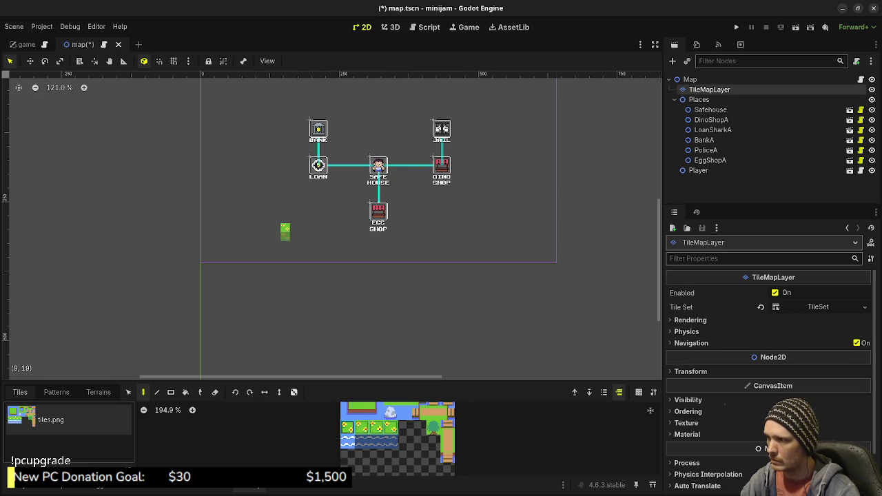
scroll(290, 242, "up", 5)
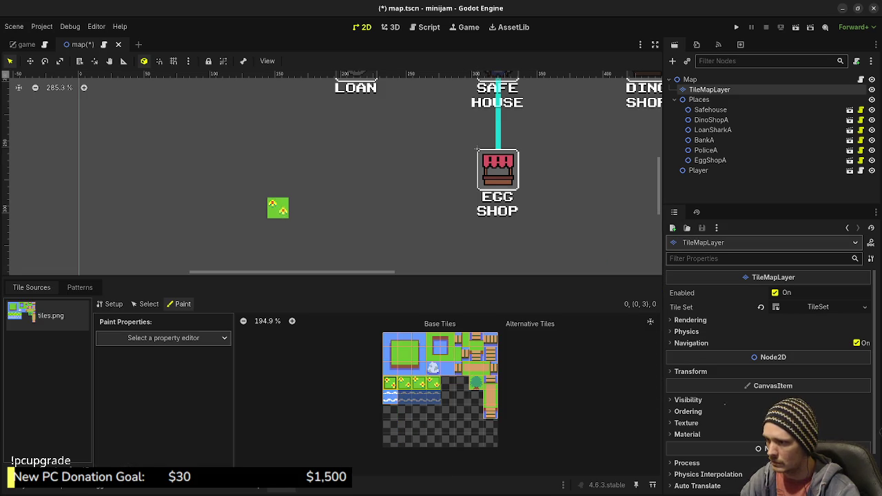
Step: Change all four flowered grass frame durations to 0.2 s
left_click(144, 304)
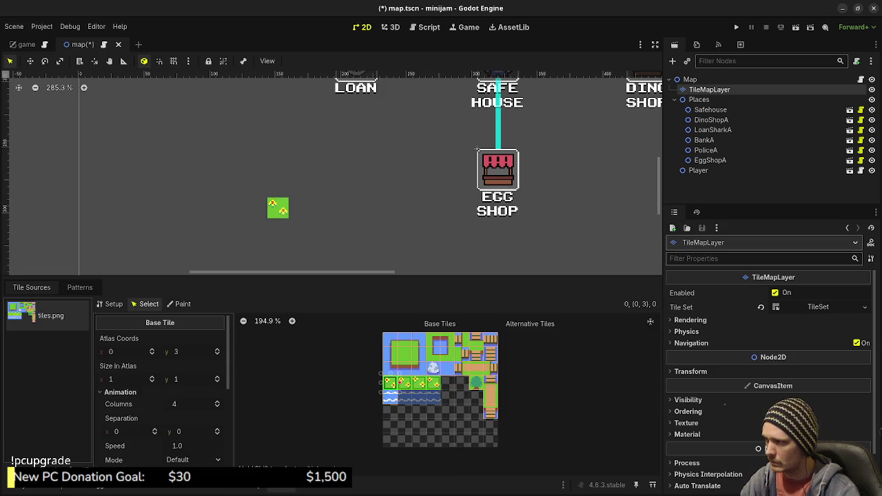
scroll(363, 354, "up", 3)
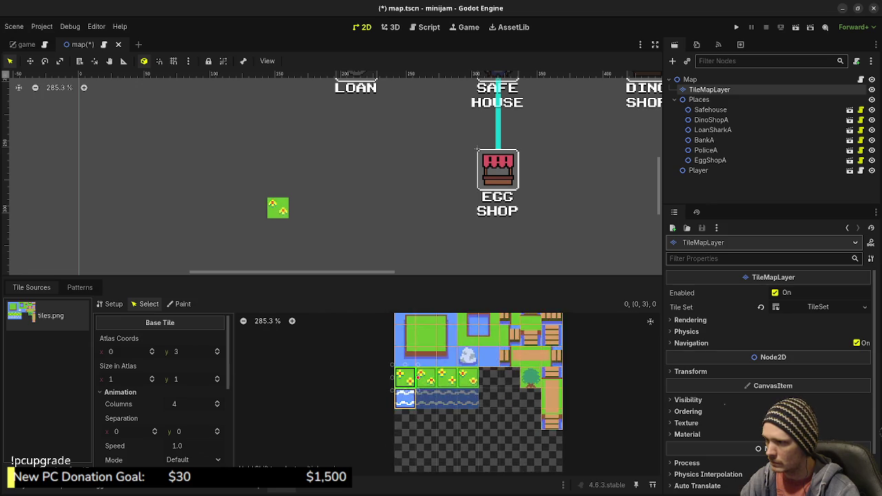
scroll(433, 370, "up", 1)
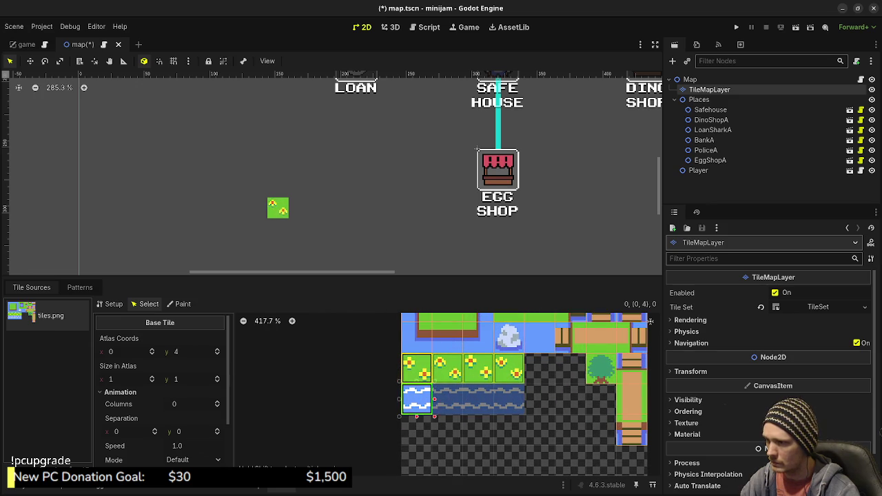
scroll(163, 390, "down", 4)
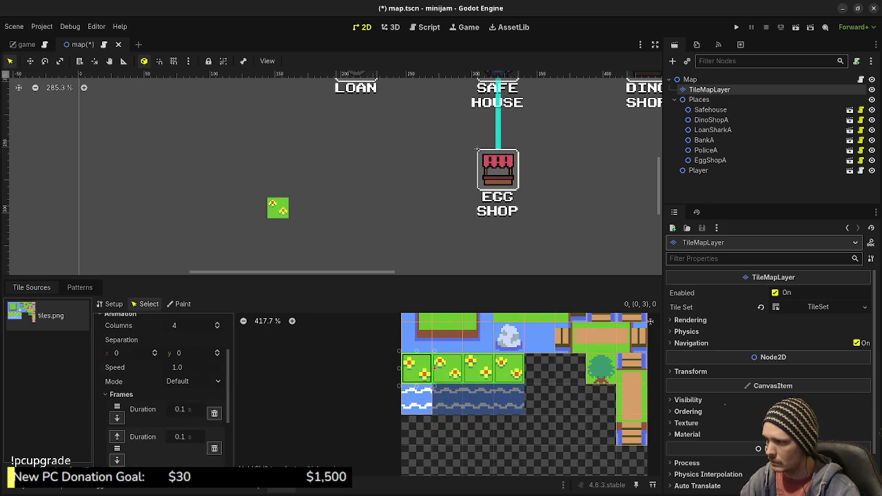
left_click(179, 350)
type("0.2")
key("Return")
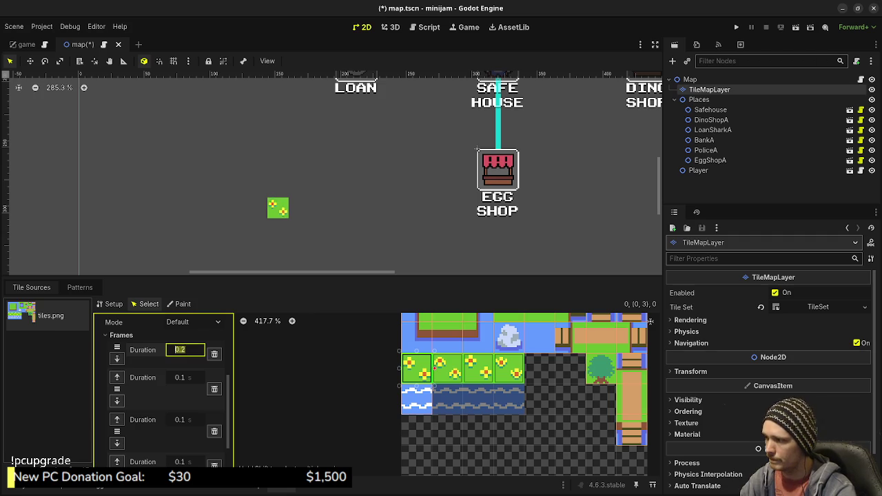
left_click(179, 378)
type("0.2")
key("Return")
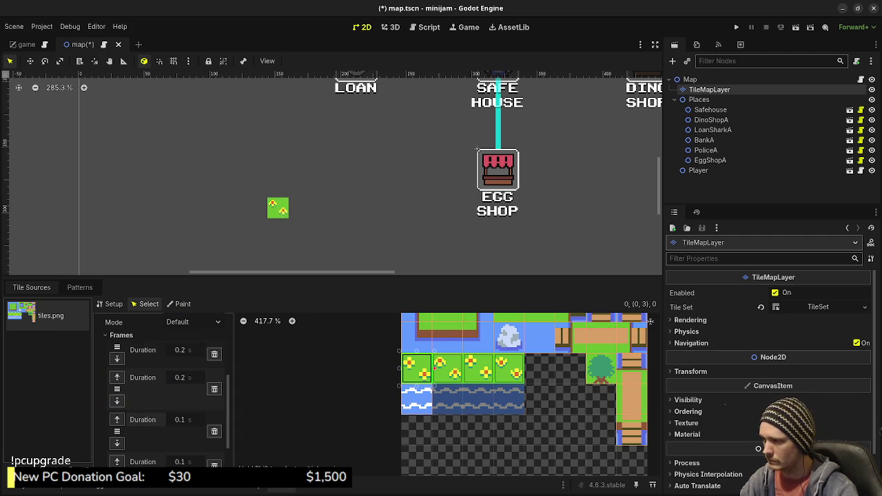
left_click(179, 420)
type("0.2")
key("Return")
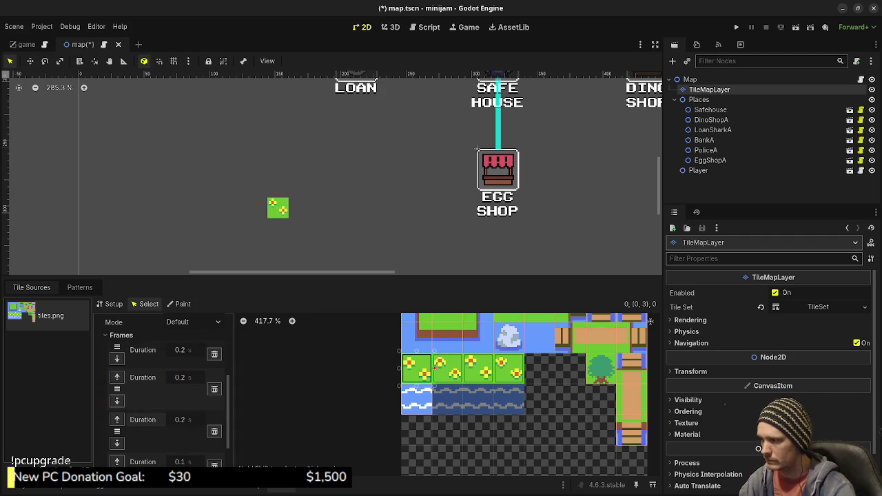
left_click(180, 462)
type("0.2")
key("Return")
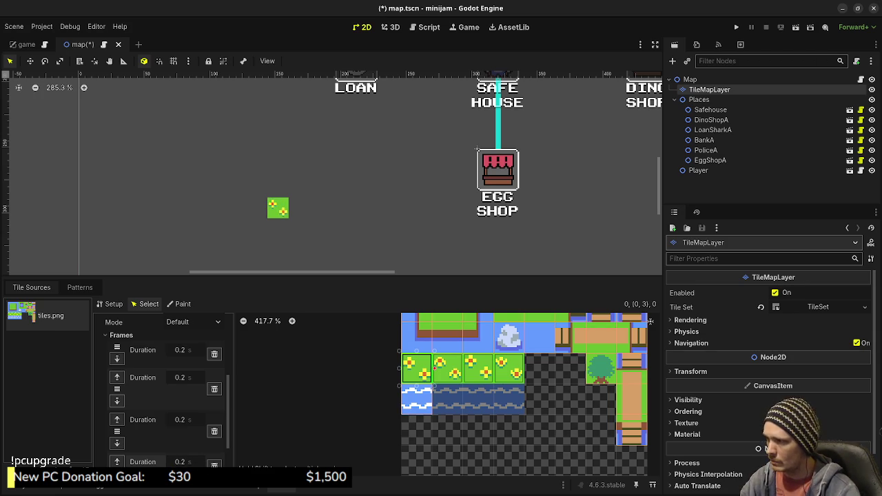
Step: Select the water tile at atlas 0, 4, set Animation Columns to 4, and add three frames
left_click(417, 398)
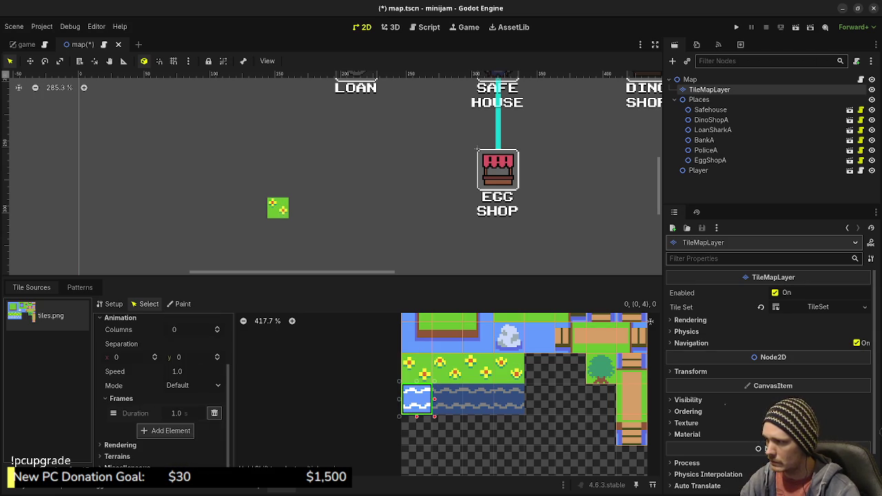
left_click(217, 327)
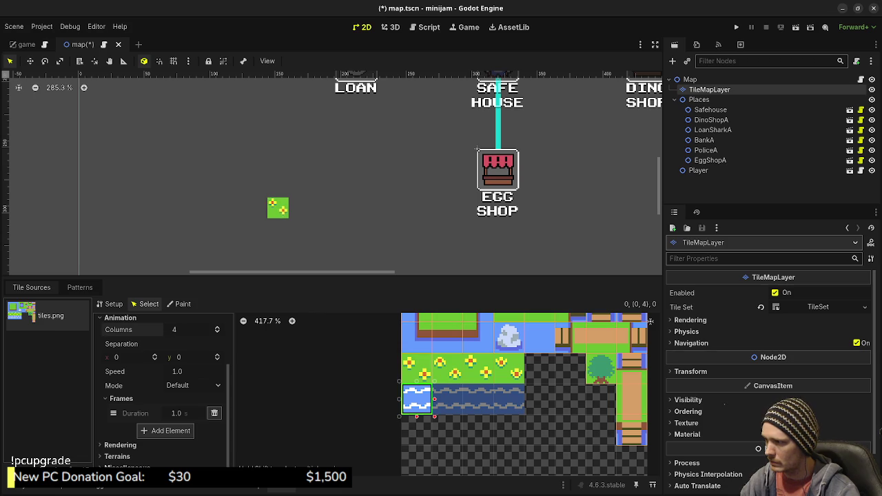
left_click(165, 431)
left_click(165, 465)
scroll(165, 462, "down", 1)
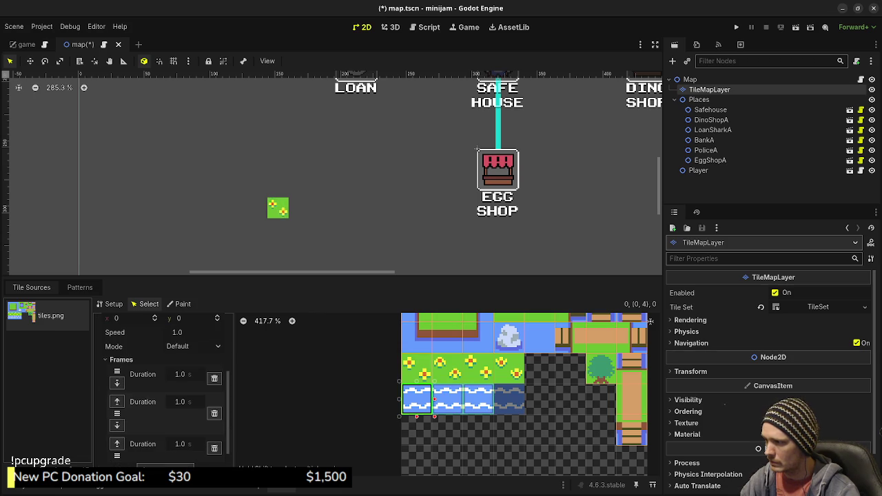
left_click(165, 465)
scroll(166, 441, "down", 1)
Step: Set each of the four water animation frames to 0.2 s duration
left_click(181, 352)
type("0.2")
key("Return")
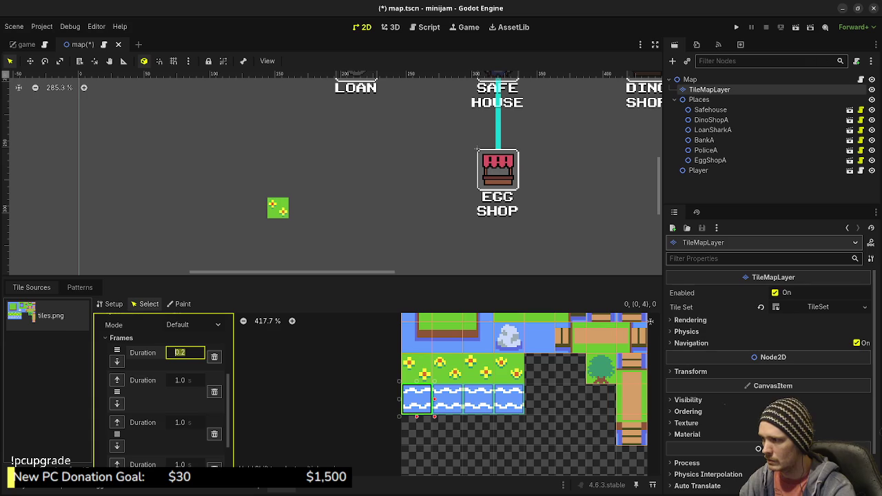
left_click(180, 380)
type("0.2")
key("Return")
left_click(181, 422)
type("0.2")
key("Return")
scroll(168, 391, "down", 1)
left_click(180, 445)
type("0.2")
key("Return")
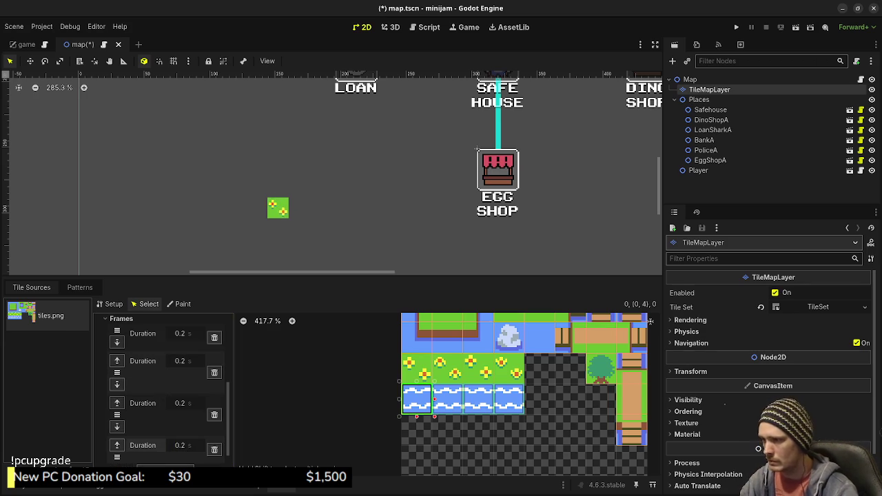
left_click(245, 490)
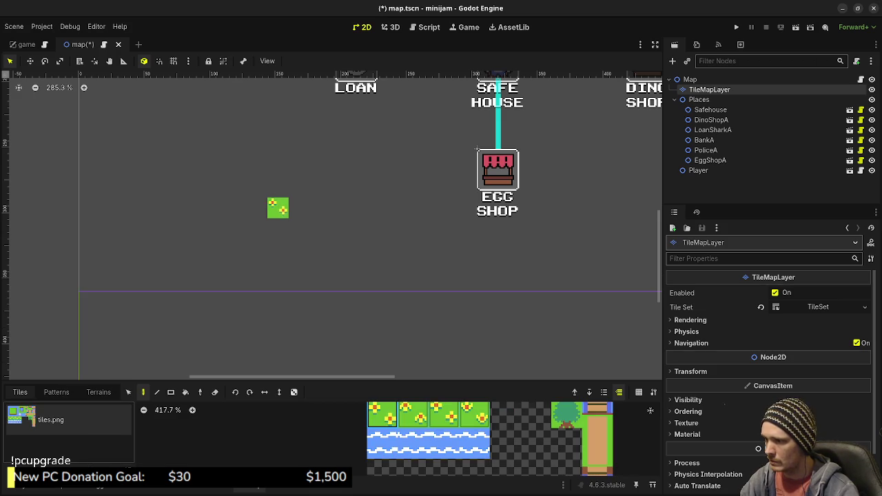
Step: Test-paint one animated water tile and enlarge the tile palette panel
left_click(382, 443)
left_click(320, 229)
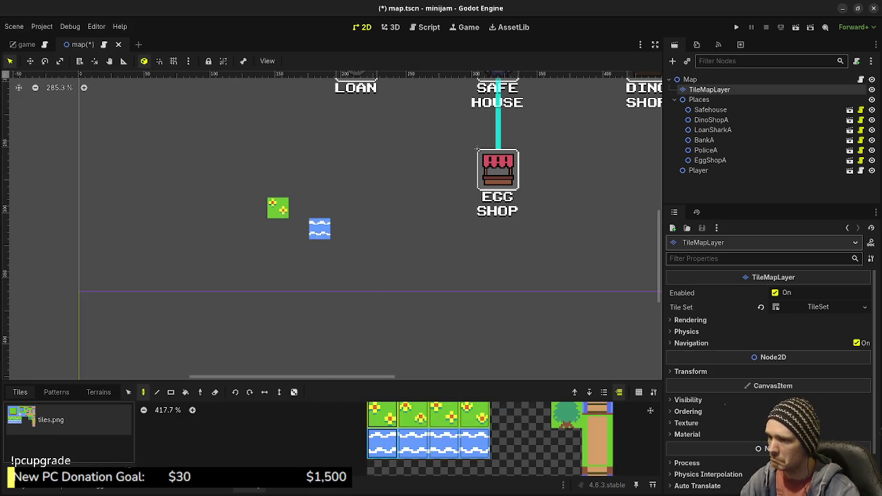
mouse_move(331, 379)
left_mouse_down()
mouse_move(330, 297)
mouse_move(331, 319)
left_mouse_up()
scroll(530, 217, "down", 2)
left_click_drag(530, 217, 410, 292)
scroll(423, 260, "down", 3)
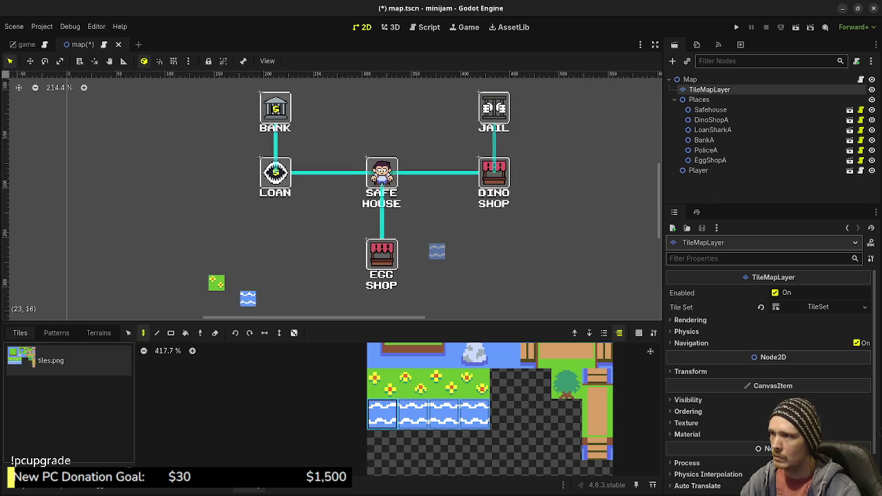
scroll(475, 373, "up", 2)
scroll(386, 399, "up", 2)
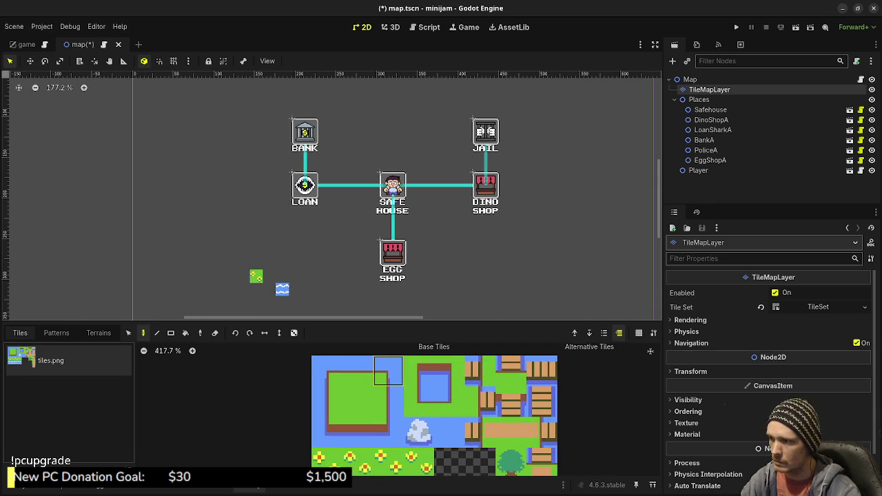
Step: Surround the Egg Shop with grass, plus a few shore-edge tiles on its left
left_click(357, 402)
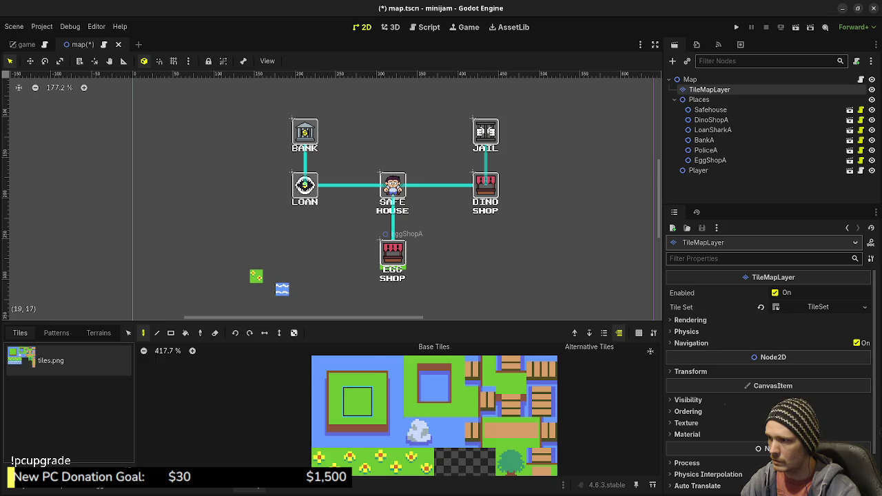
left_click(327, 402)
mouse_move(374, 263)
left_mouse_down()
mouse_move(373, 250)
mouse_move(400, 236)
left_mouse_up()
left_click(357, 371)
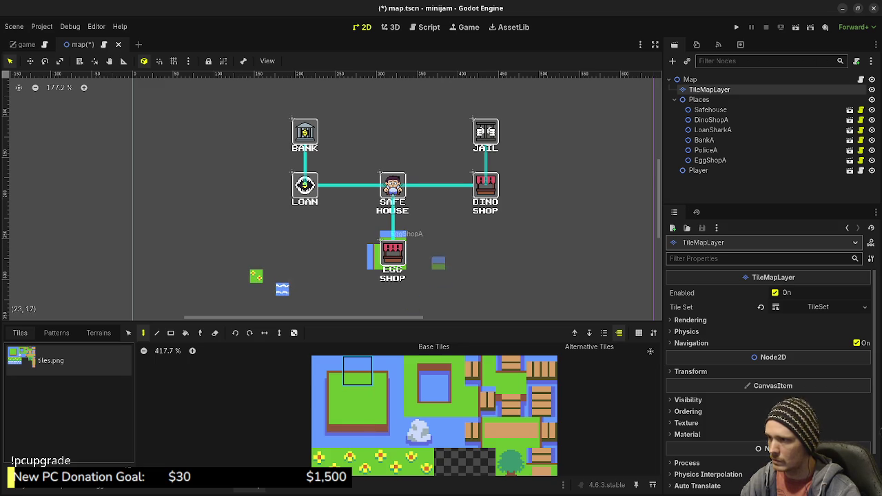
left_click(357, 401)
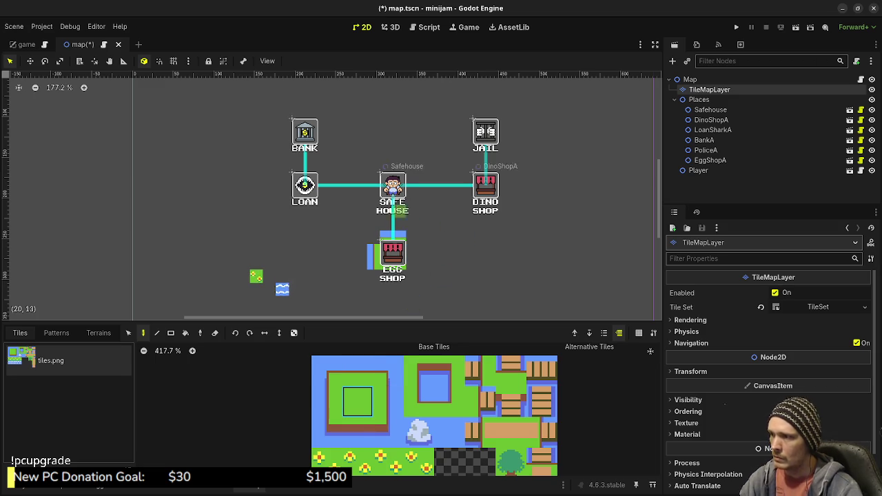
left_click(373, 237)
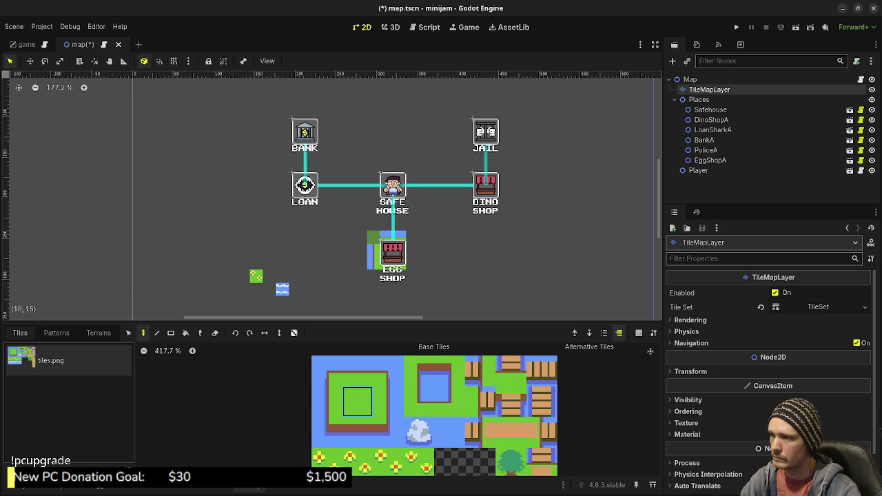
mouse_move(372, 237)
left_mouse_down()
mouse_move(412, 237)
mouse_move(412, 276)
mouse_move(364, 264)
mouse_move(372, 250)
left_mouse_up()
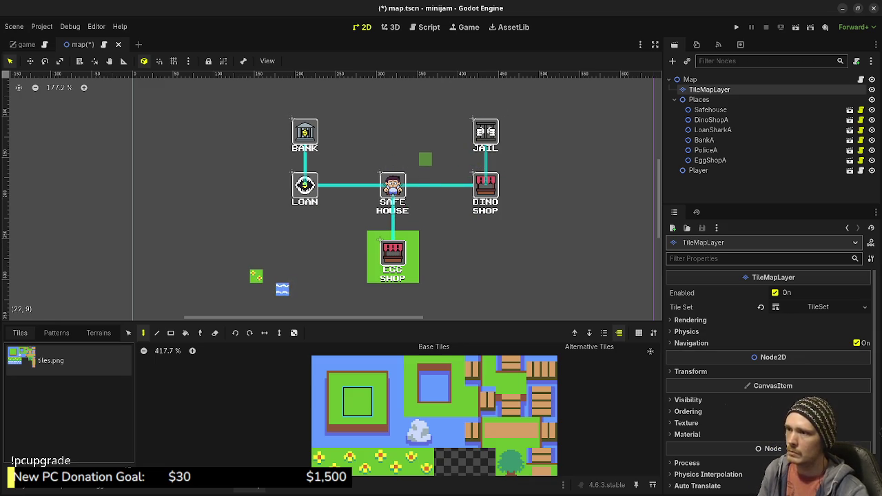
Step: Paint grass beside Safe House and around Loan up to Bank, filling the gaps between
mouse_move(412, 173)
left_mouse_down()
mouse_move(412, 225)
mouse_move(373, 212)
mouse_move(373, 225)
mouse_move(373, 172)
mouse_move(399, 199)
mouse_move(399, 225)
mouse_move(386, 198)
mouse_move(399, 199)
left_mouse_up()
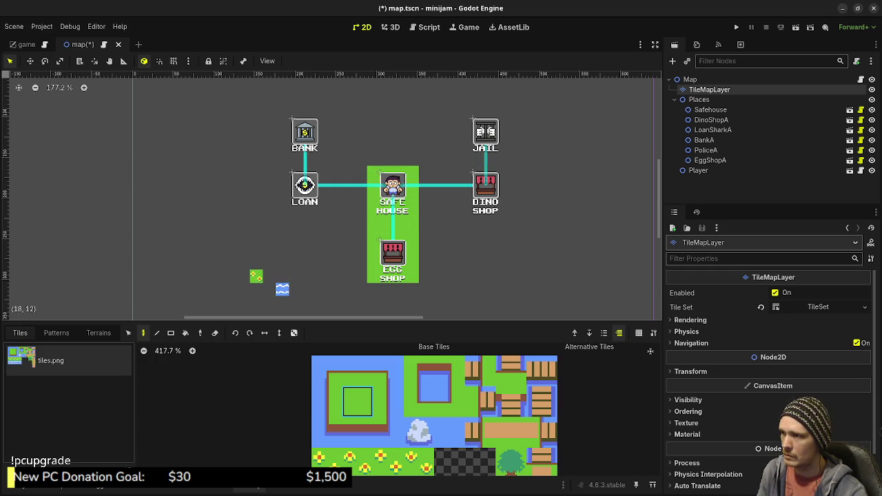
left_click(294, 198)
mouse_move(294, 199)
left_mouse_down()
mouse_move(294, 172)
mouse_move(281, 198)
mouse_move(308, 212)
mouse_move(320, 186)
mouse_move(307, 172)
mouse_move(308, 185)
mouse_move(294, 146)
mouse_move(282, 146)
mouse_move(308, 120)
mouse_move(320, 120)
mouse_move(321, 146)
mouse_move(281, 160)
left_mouse_up()
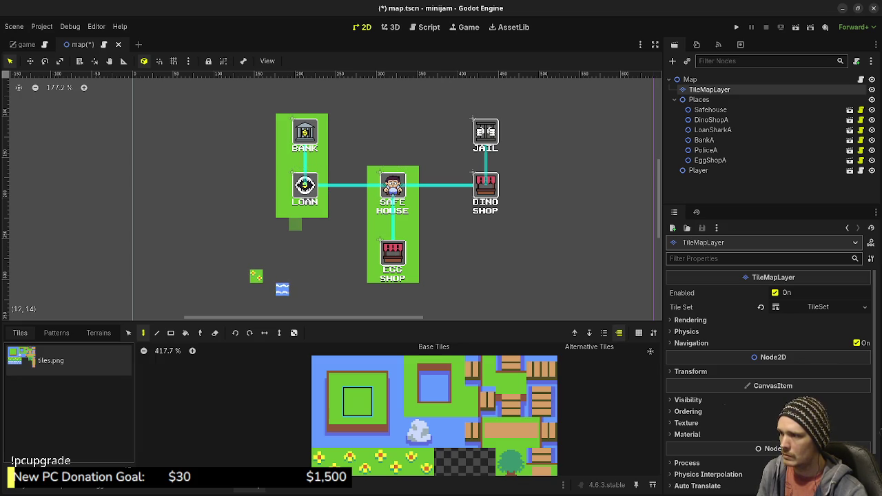
mouse_move(295, 224)
left_mouse_down()
mouse_move(361, 224)
mouse_move(323, 237)
mouse_move(361, 237)
mouse_move(361, 250)
left_mouse_up()
mouse_move(334, 211)
left_mouse_down()
mouse_move(361, 197)
mouse_move(334, 184)
mouse_move(335, 173)
left_mouse_up()
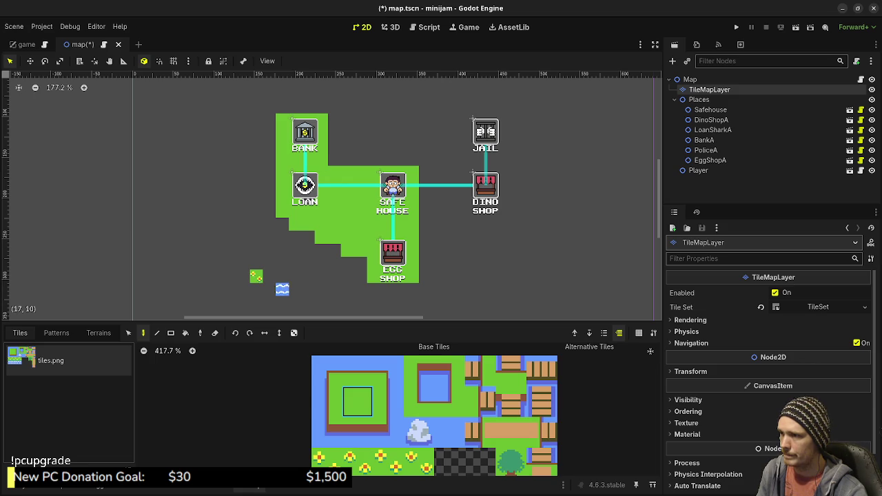
mouse_move(426, 173)
left_mouse_down()
mouse_move(412, 159)
mouse_move(426, 158)
left_mouse_up()
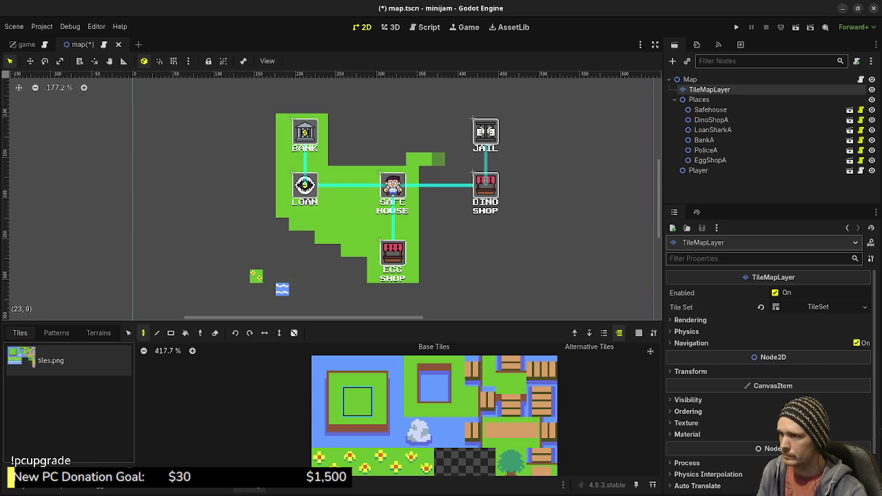
mouse_move(426, 146)
left_mouse_down()
mouse_move(426, 120)
mouse_move(379, 107)
mouse_move(282, 107)
mouse_move(269, 186)
mouse_move(348, 147)
mouse_move(334, 106)
mouse_move(361, 159)
mouse_move(373, 146)
mouse_move(386, 165)
mouse_move(399, 120)
mouse_move(412, 146)
left_mouse_up()
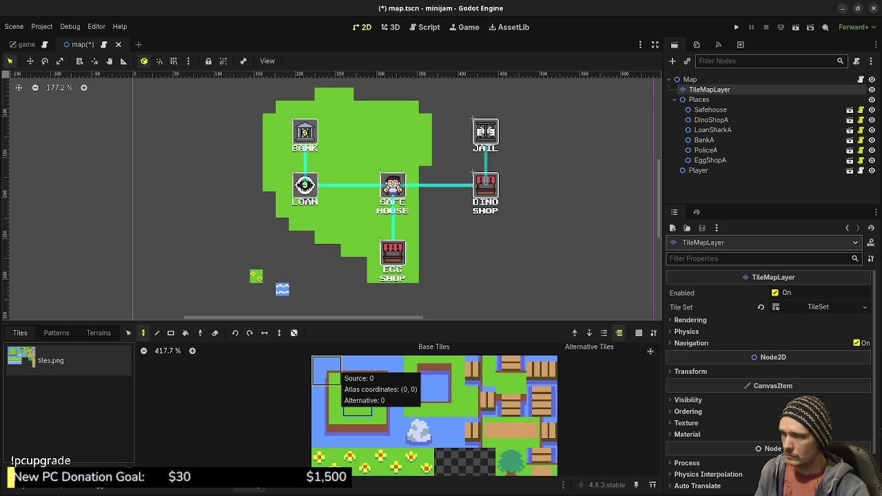
Step: Paint a water border along the bottom and top edges of the map
scroll(408, 234, "down", 5)
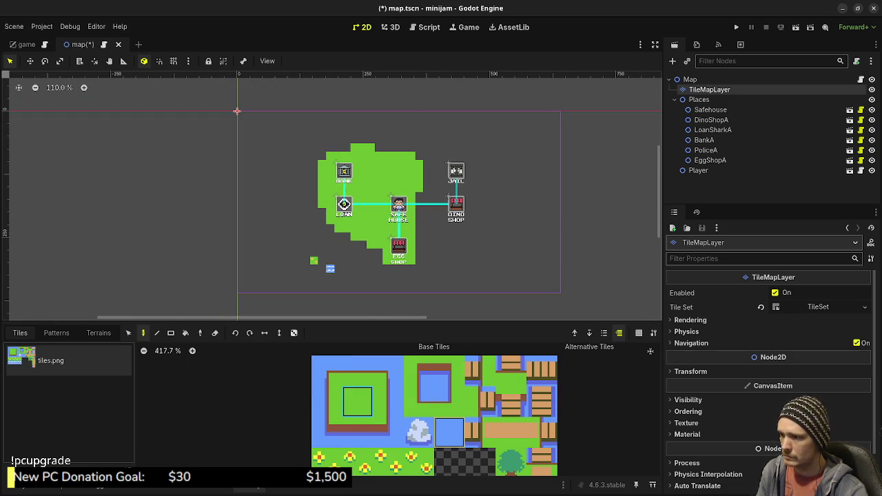
scroll(342, 402, "down", 1)
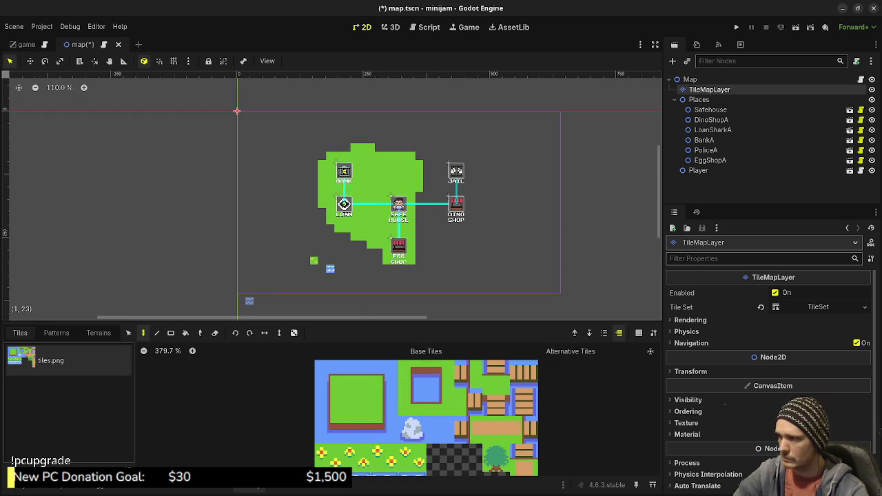
scroll(249, 302, "up", 2)
mouse_move(240, 291)
left_mouse_down()
mouse_move(621, 292)
mouse_move(621, 122)
left_mouse_up()
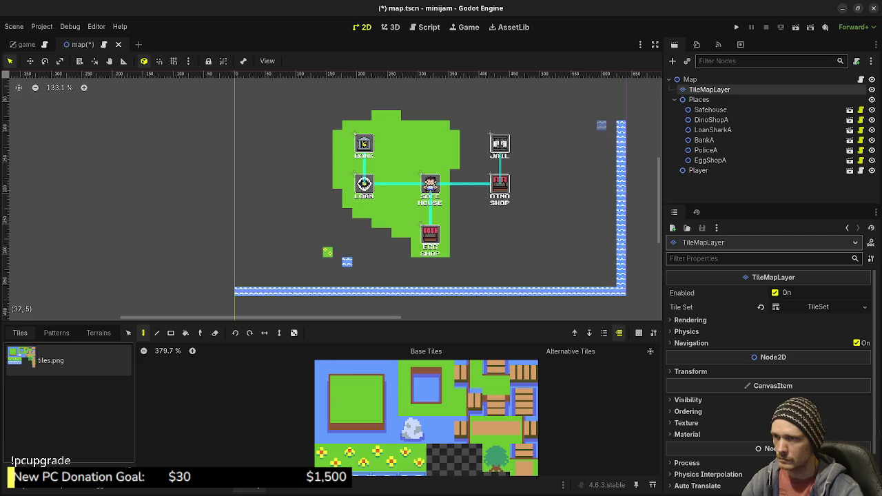
scroll(567, 169, "up", 2)
mouse_move(624, 178)
left_mouse_down()
mouse_move(624, 138)
mouse_move(244, 138)
mouse_move(244, 211)
left_mouse_up()
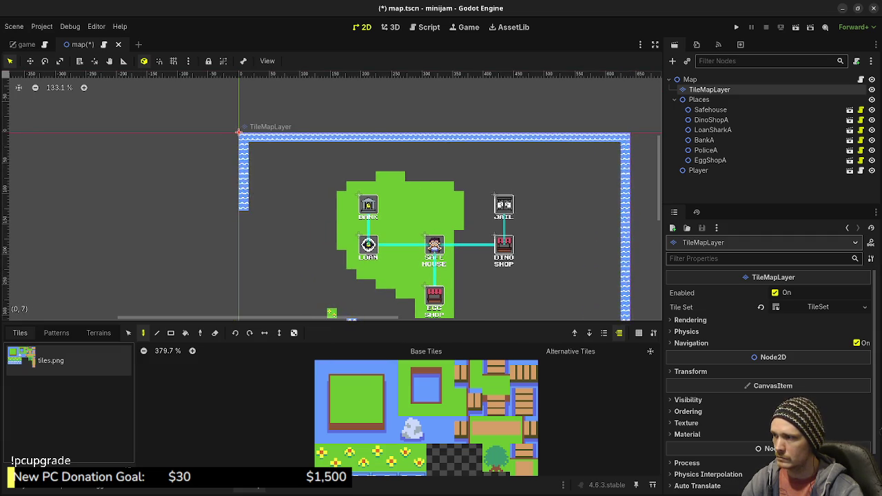
Step: Bucket-fill the empty map area inside the border with water
scroll(299, 168, "down", 3)
scroll(299, 168, "down", 1)
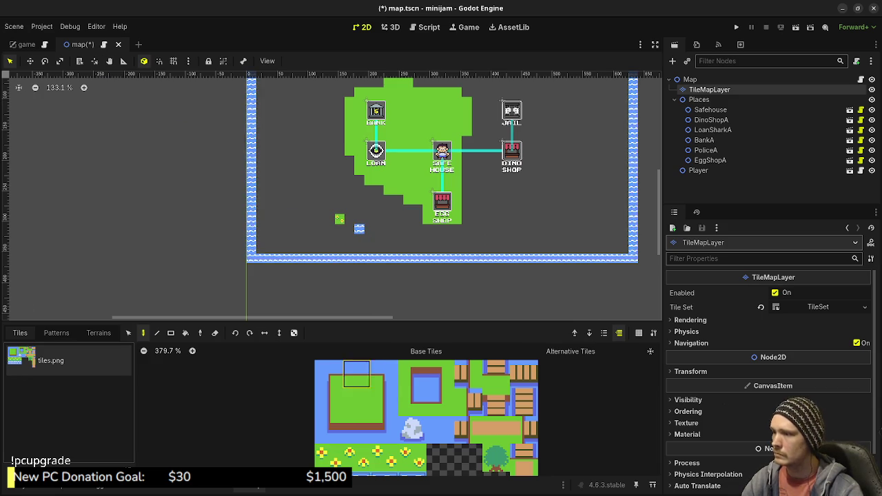
left_click(185, 333)
left_click(340, 157)
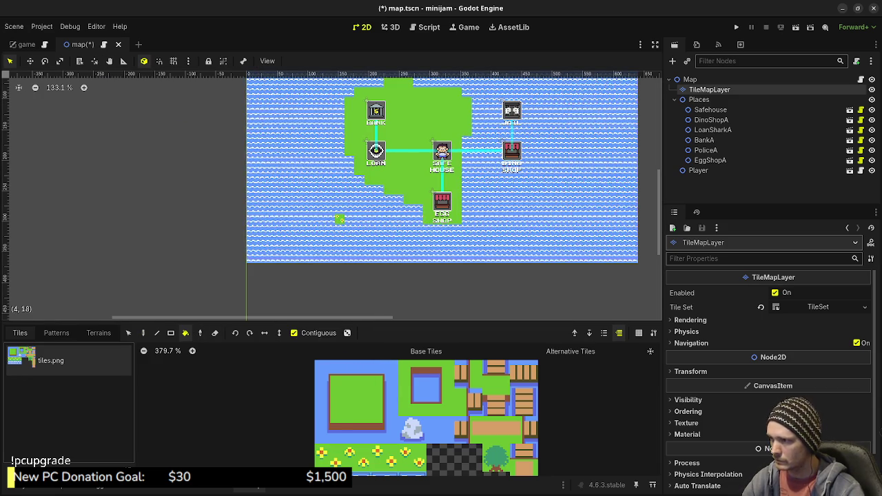
Step: Select the left-edge shore grass tile and return to the Paint tool with D
left_click_drag(340, 220, 318, 264)
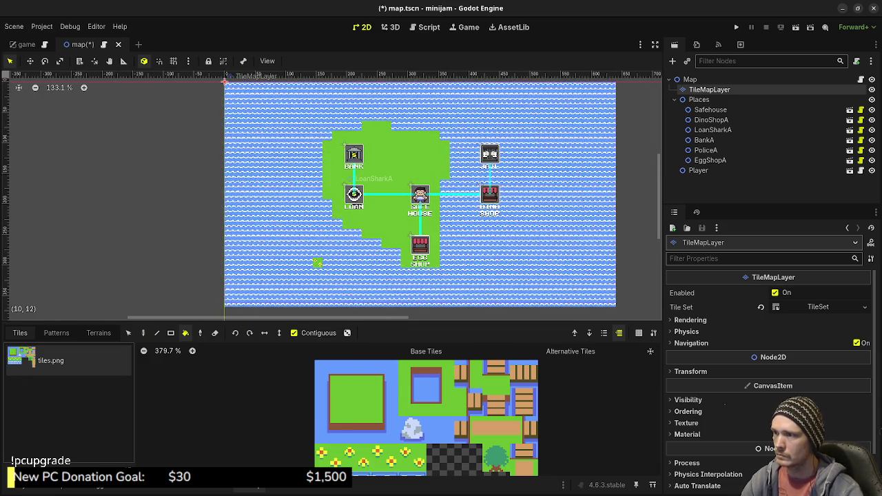
left_click(328, 401)
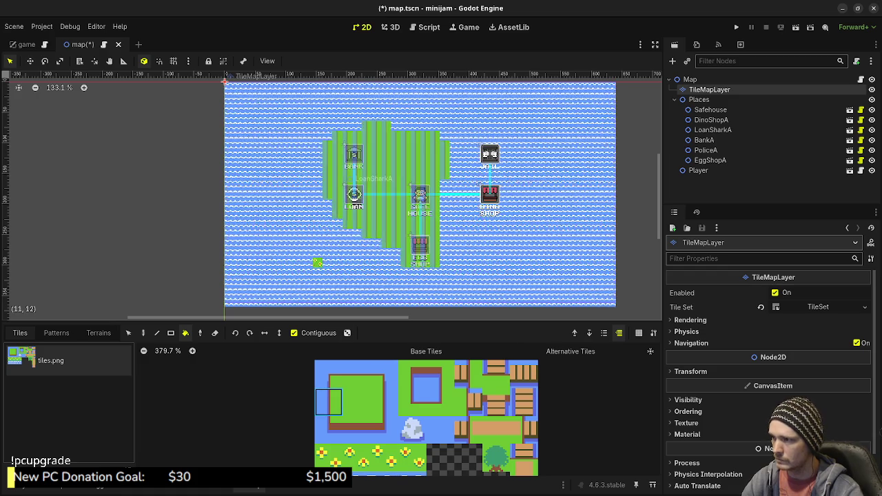
scroll(380, 264, "up", 2)
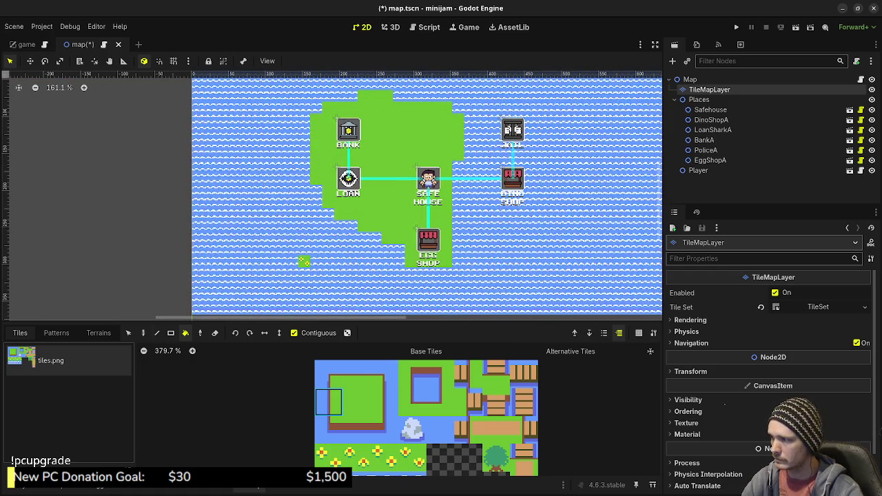
key("d")
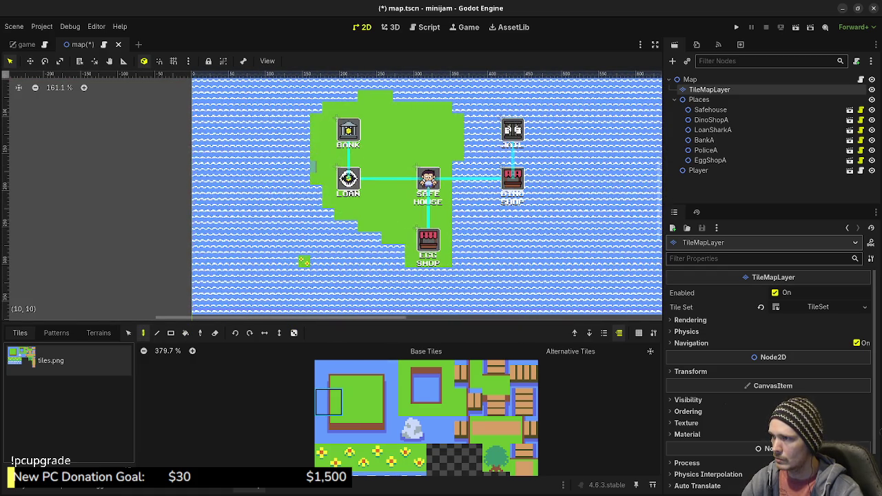
Step: Line the island's left side with shore tiles and try bottom- and right-edge grass tiles
left_click_drag(314, 166, 314, 116)
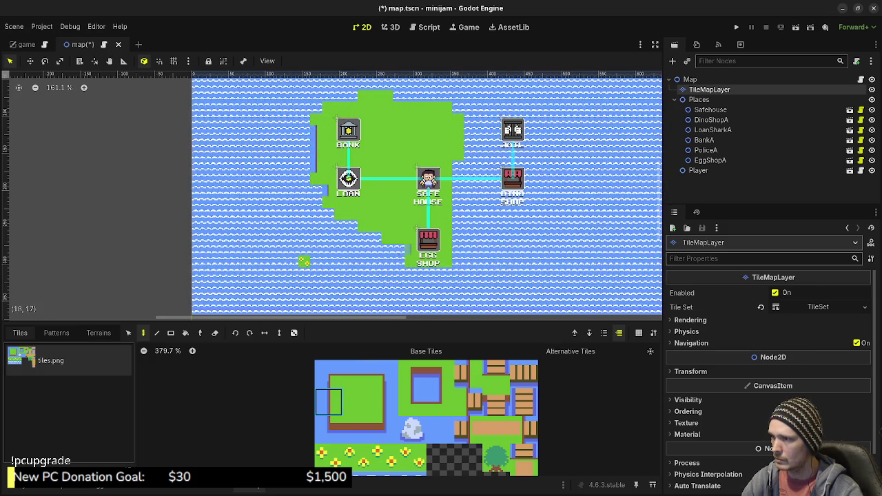
left_click(328, 430)
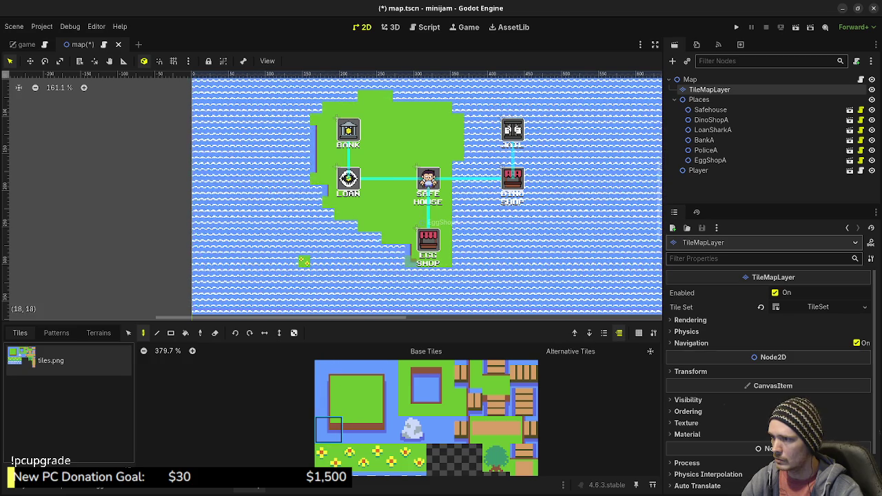
left_click(356, 430)
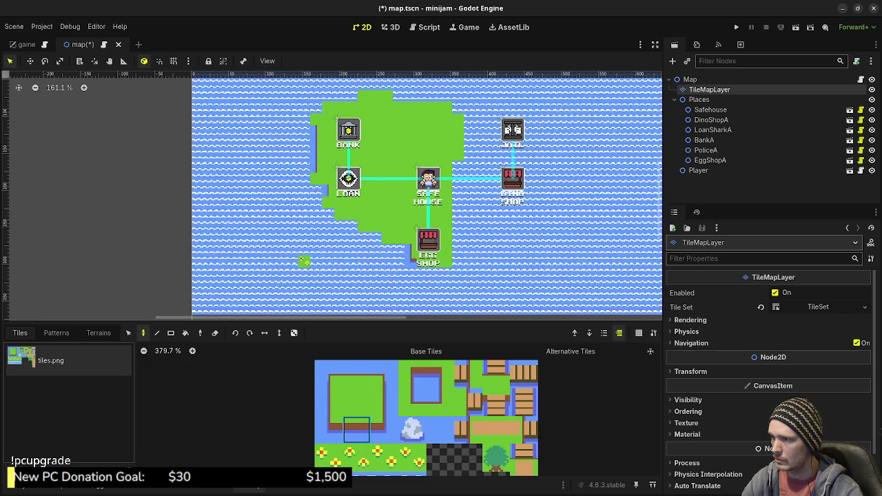
scroll(459, 287, "up", 3)
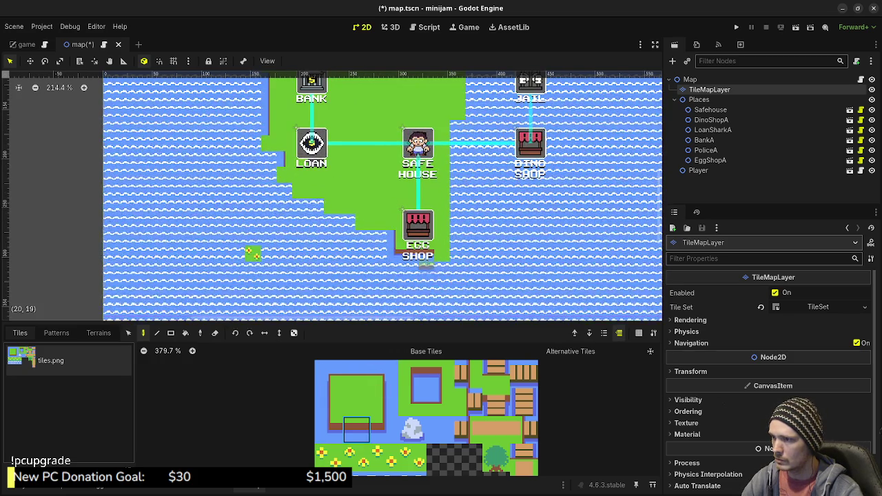
left_click(385, 430)
left_click(385, 402)
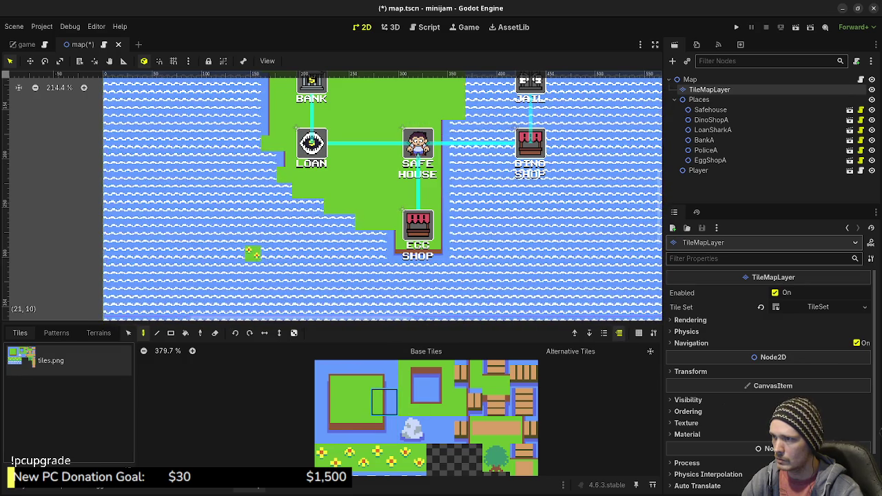
left_click(385, 430)
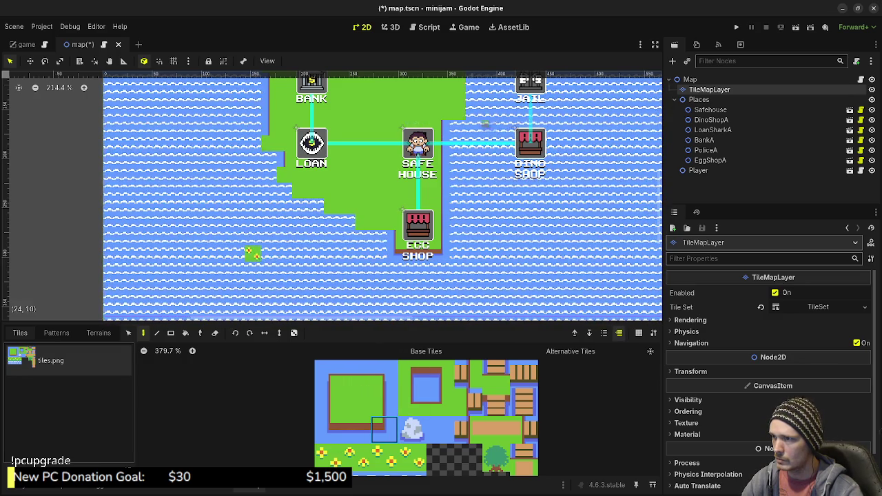
scroll(383, 200, "up", 5)
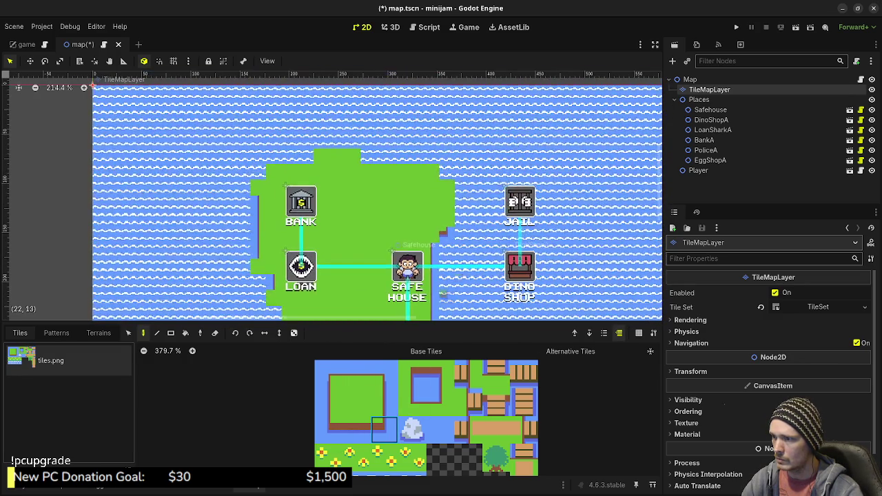
left_click(384, 401)
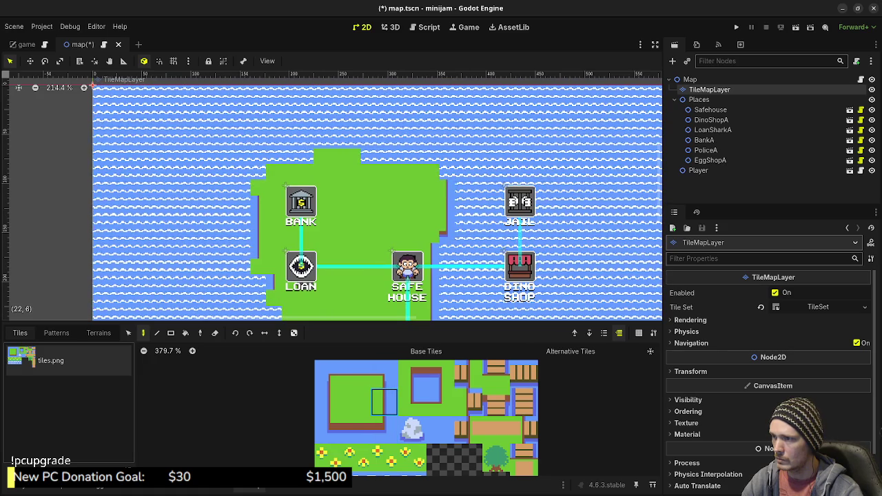
Step: Paint the top-left corner and top-edge shore tiles along the island's top coast
left_click(385, 375)
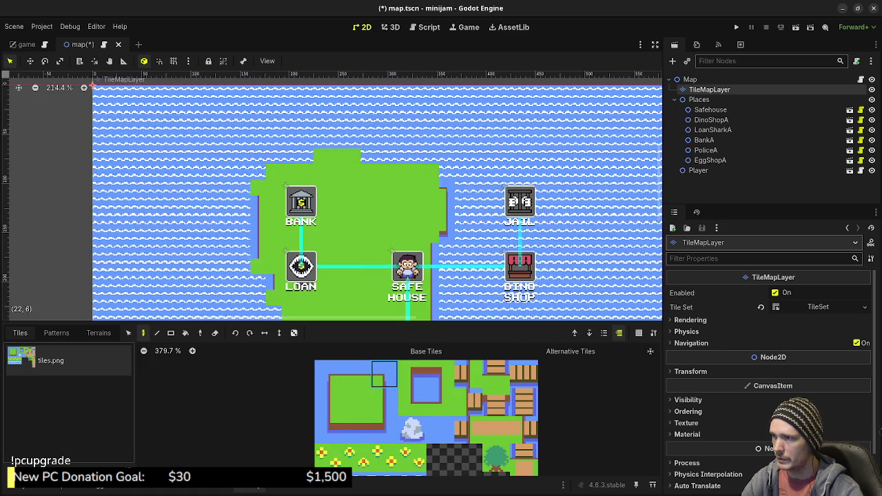
left_click(385, 402)
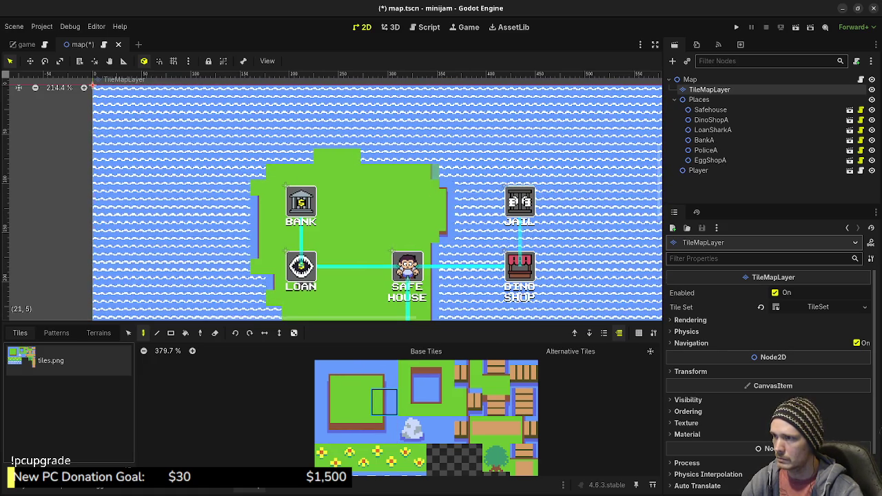
left_click(385, 374)
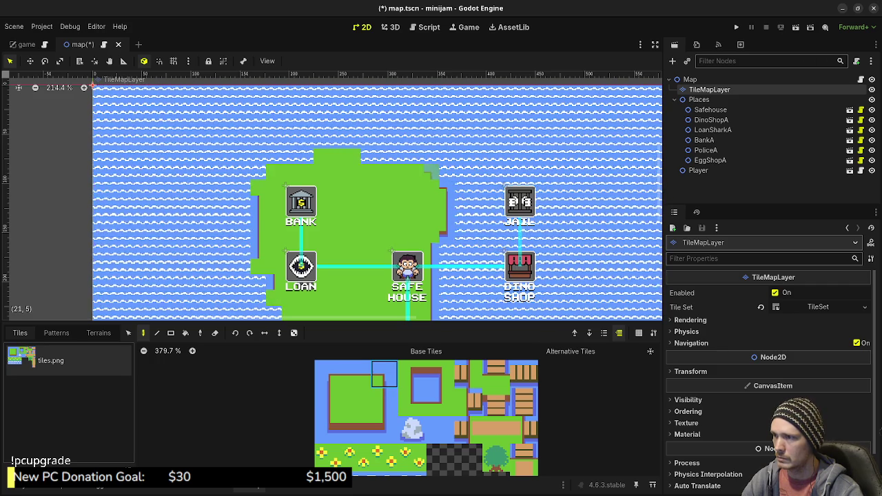
left_click(356, 374)
left_click(414, 168)
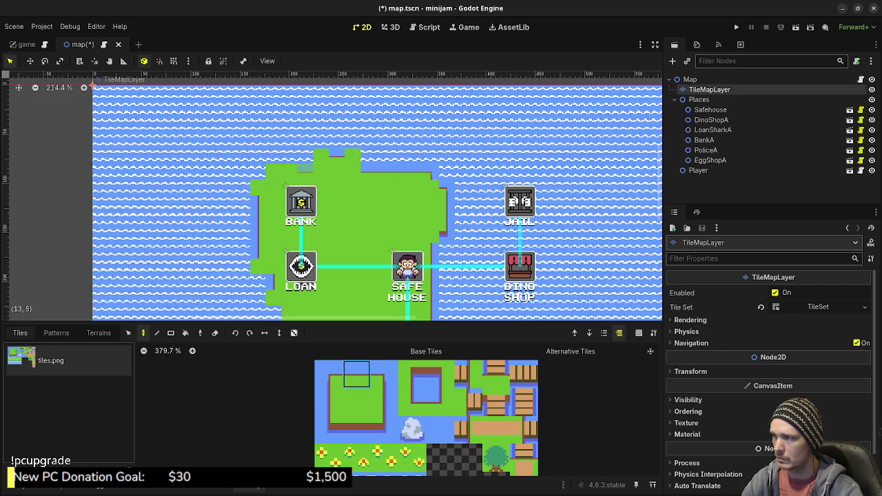
left_click(275, 171, "ctrl")
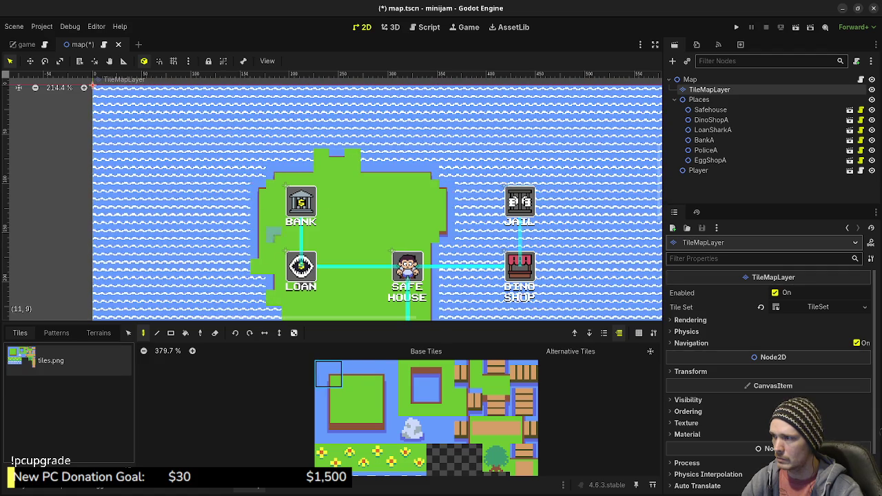
left_click(369, 181, "ctrl")
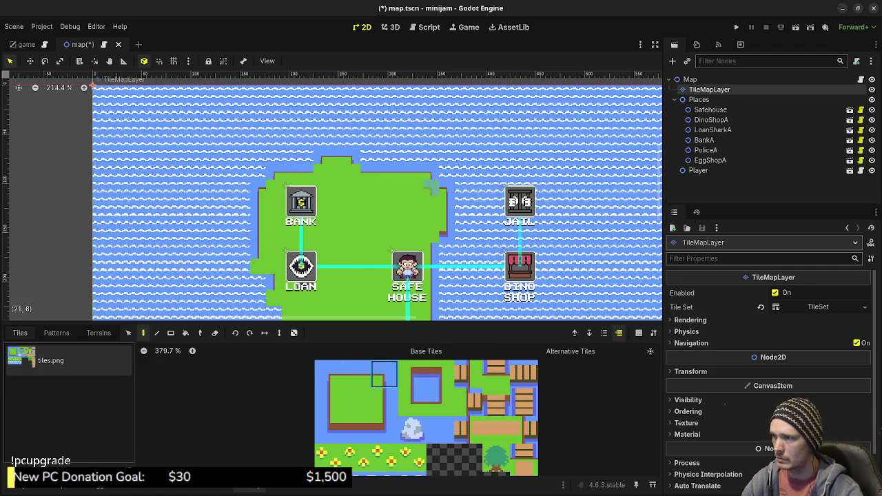
scroll(414, 197, "down", 3)
left_click(254, 184, "ctrl")
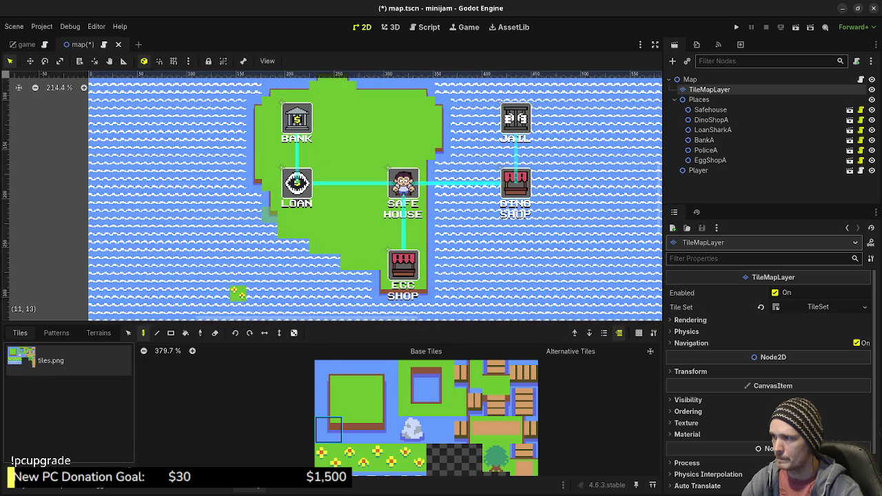
Step: Paint shore tiles along the southwest coast below Loan, using a two-tile bottom-edge brush
left_click_drag(300, 229, 314, 244)
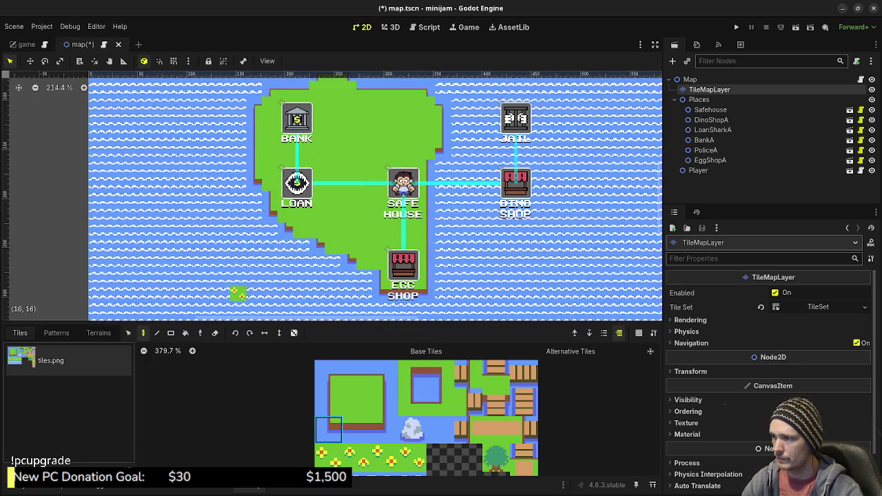
left_click(379, 248, "ctrl")
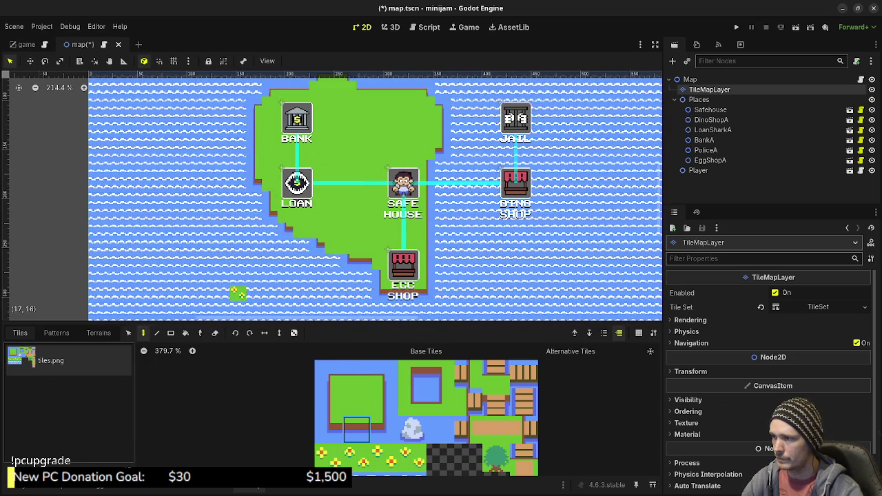
left_click_drag(356, 430, 329, 430)
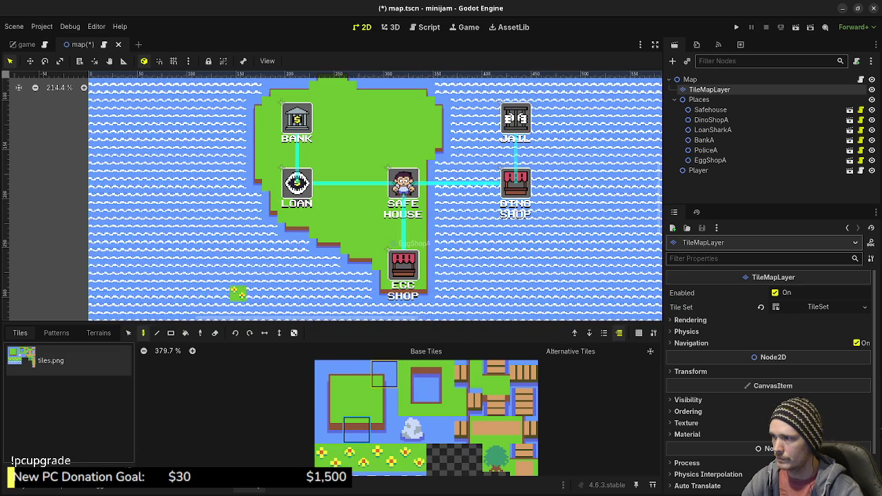
left_click(440, 374)
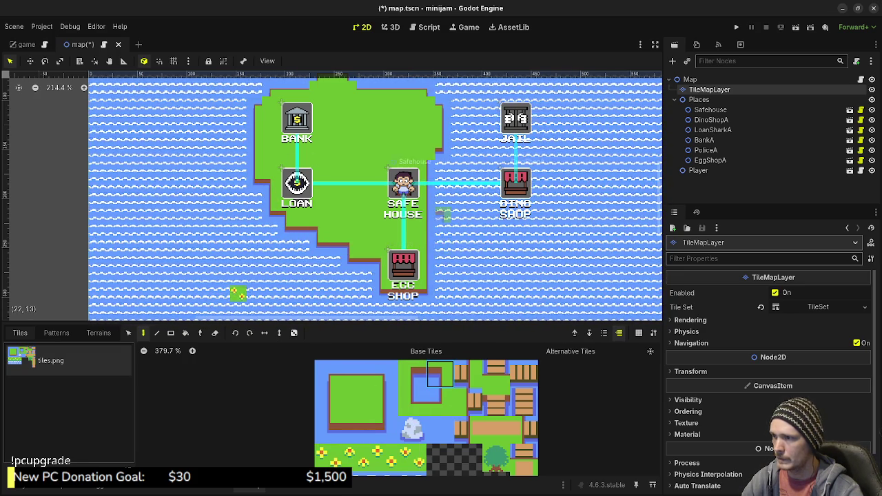
left_click(412, 374)
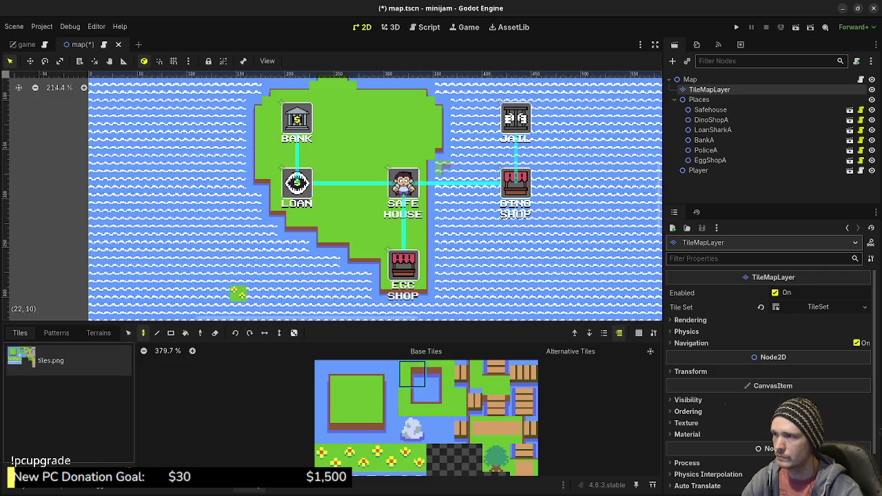
Step: Choose right-edge shore tiles for the island's east coast near the Safe House
left_click_drag(440, 150, 455, 206)
left_click(412, 402)
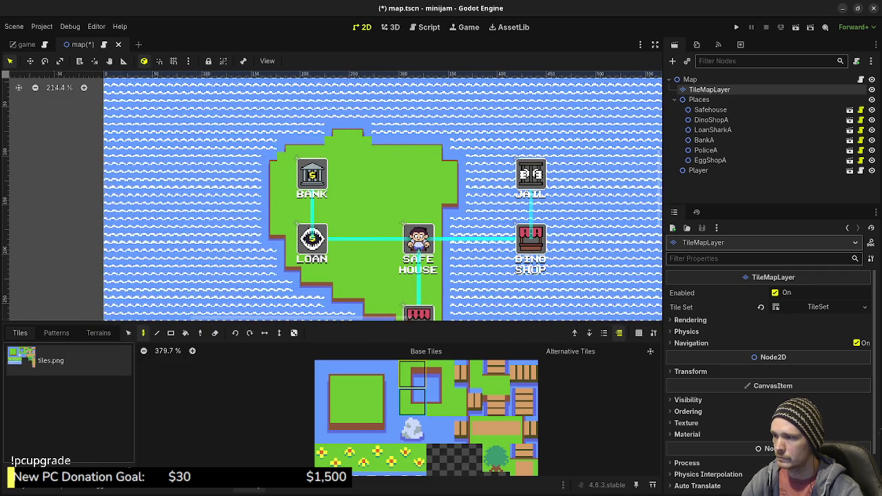
left_click(440, 402)
mouse_move(417, 239)
left_mouse_down()
mouse_move(383, 185)
mouse_move(372, 194)
left_mouse_up()
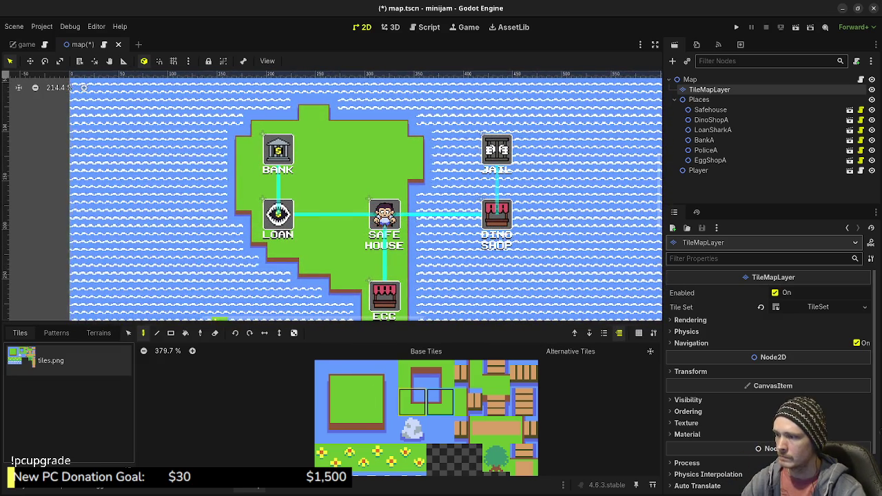
left_click(495, 432)
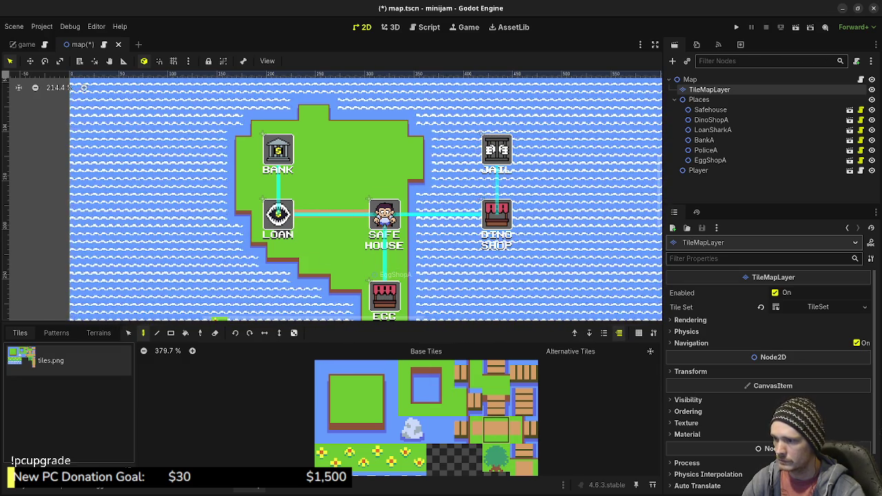
Step: Paint dirt path tiles linking Bank and Loan with straight path pieces
scroll(418, 413, "down", 3)
left_click(284, 188)
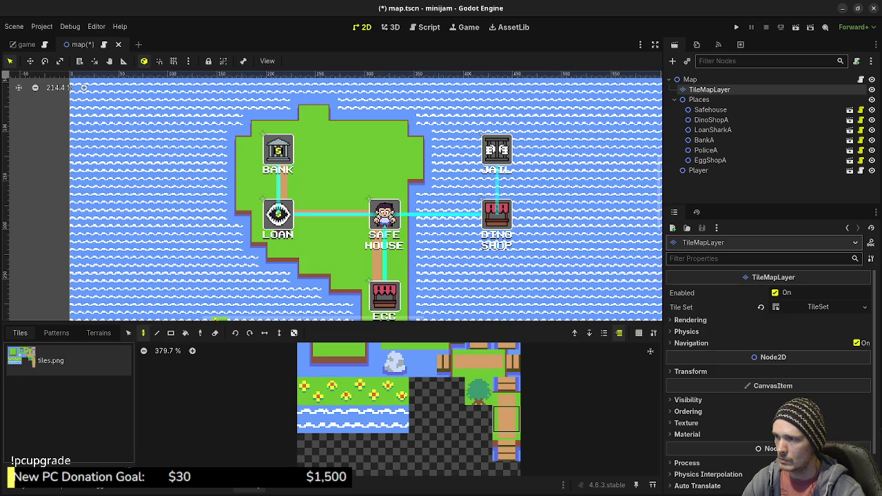
left_click(479, 364)
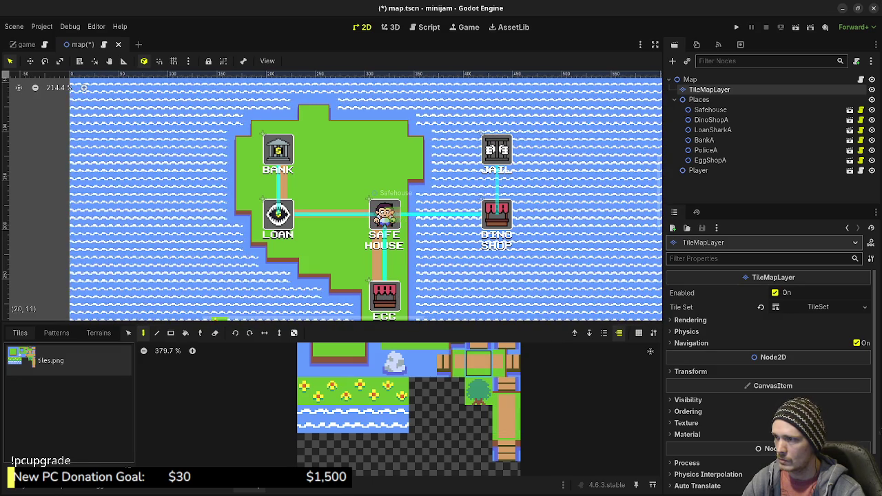
left_click_drag(479, 364, 452, 364)
left_click(507, 364)
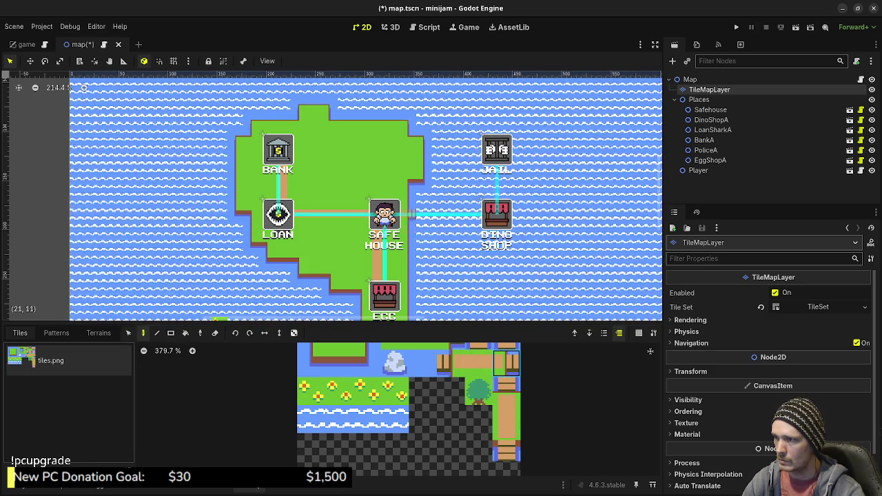
left_click(479, 364)
Step: Paint the wooden bridge tile reaching east from the Safe House
scroll(479, 386, "up", 2)
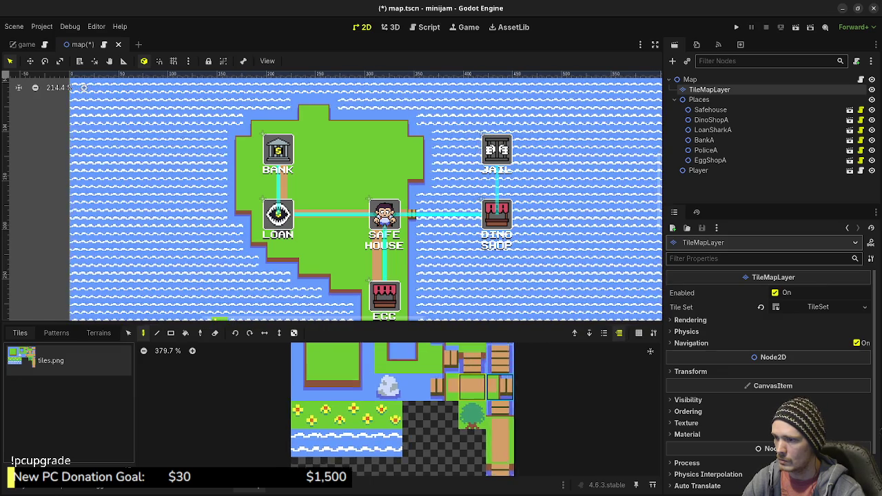
left_click(494, 360)
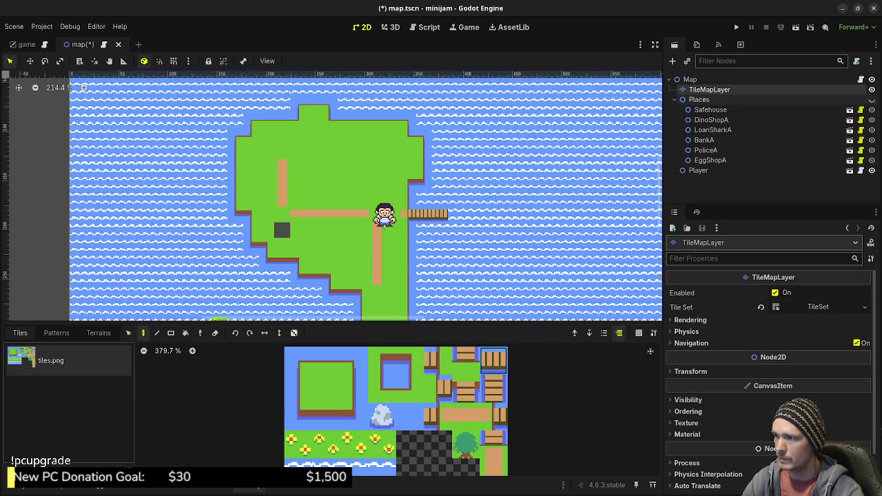
scroll(250, 299, "down", 3)
scroll(250, 299, "left", 3)
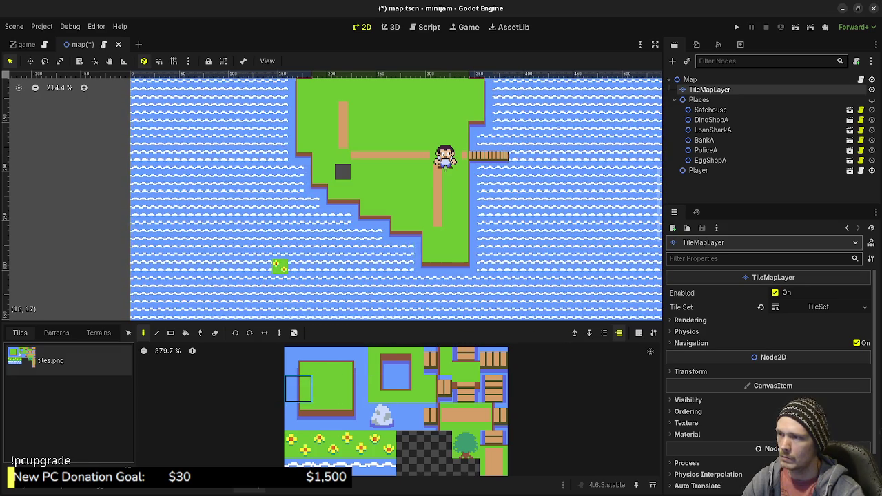
Step: Try a south-coast water inlet with shore and pond tiles, then restore it with plain grass
left_click(298, 416)
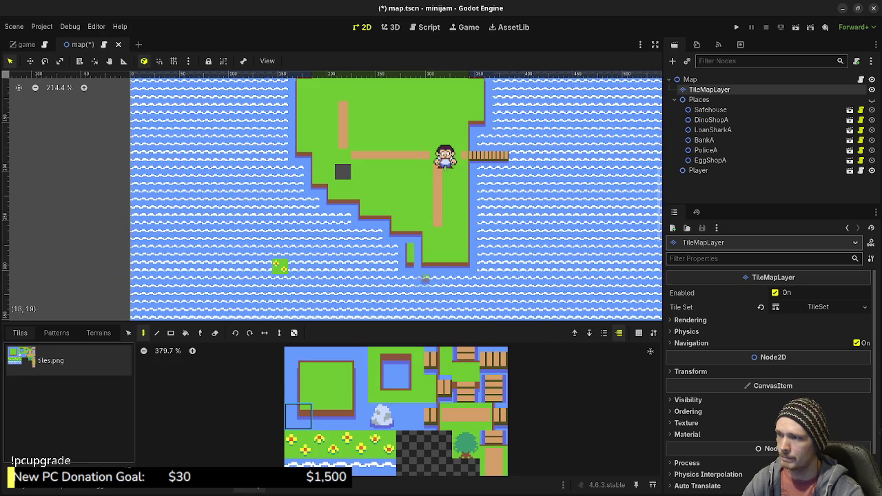
left_click(326, 415)
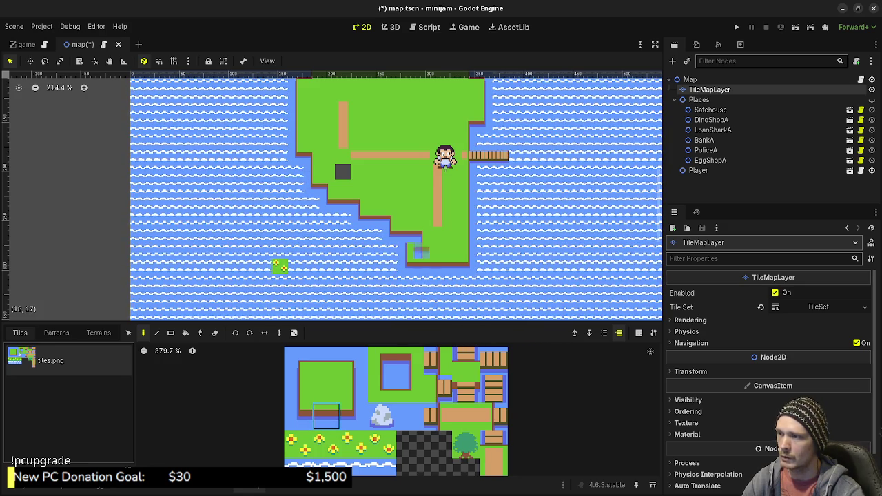
left_click(410, 361)
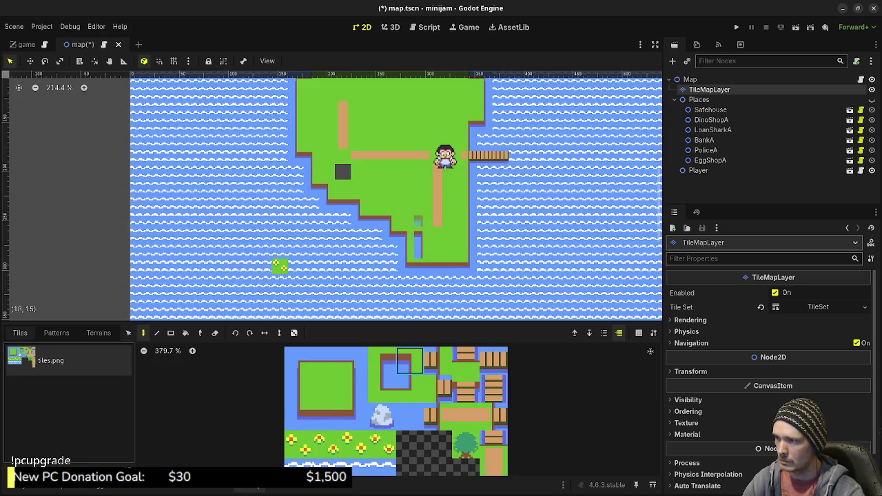
left_click(417, 231, "ctrl")
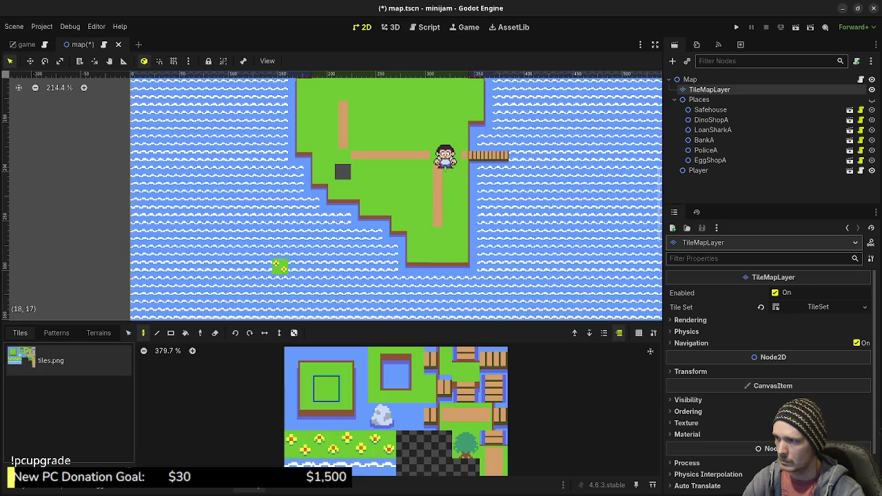
left_click_drag(280, 265, 297, 320)
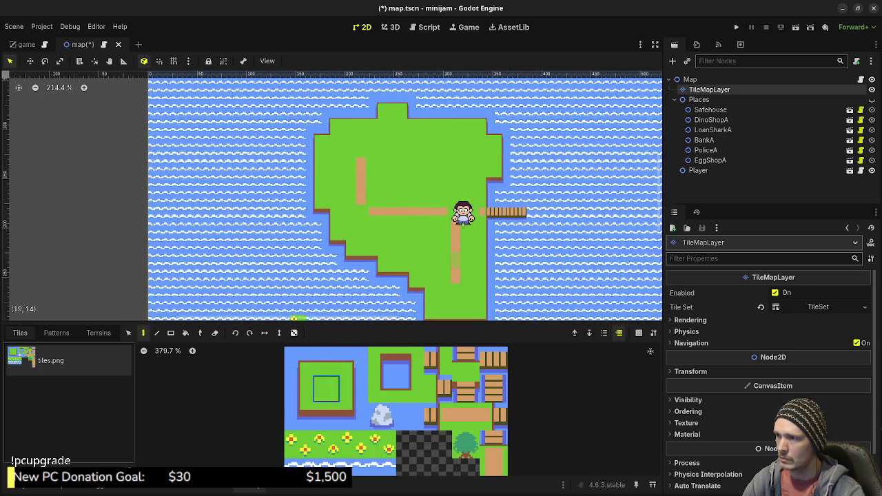
left_click(465, 416)
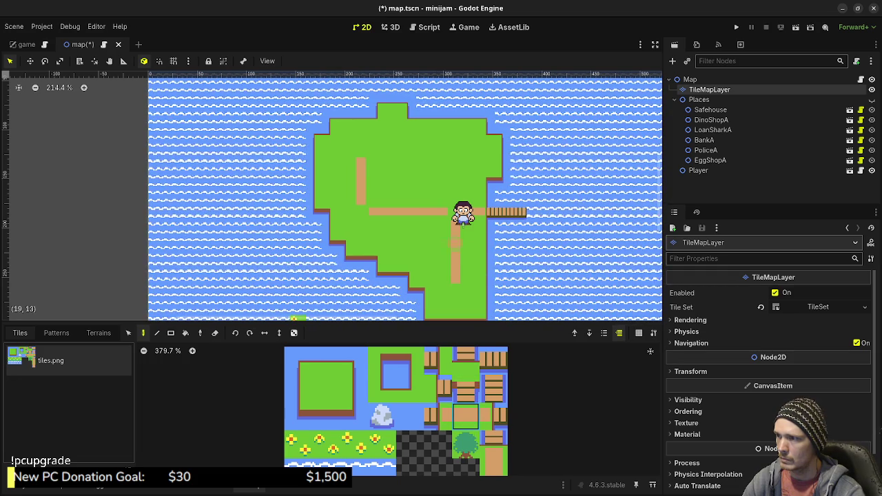
mouse_move(295, 319)
left_mouse_down()
mouse_move(276, 282)
mouse_move(269, 298)
left_mouse_up()
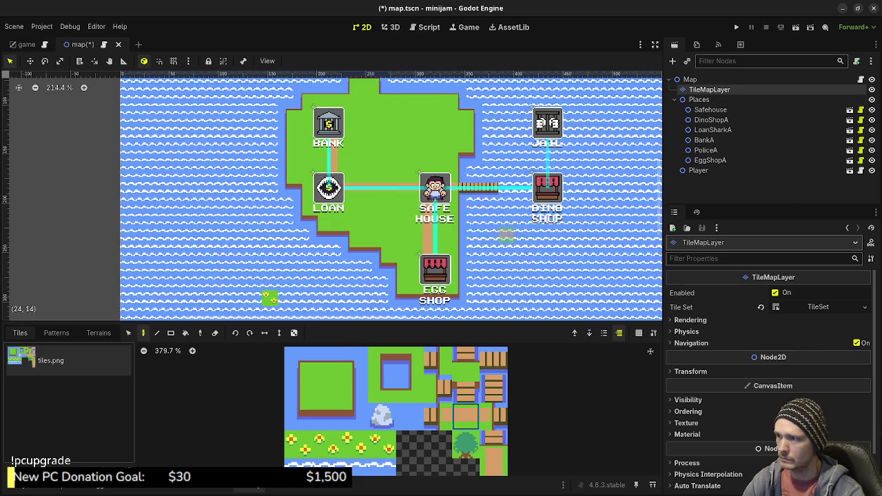
Step: Nudge the Safehouse marker slightly left to line up with the path
left_click(711, 110)
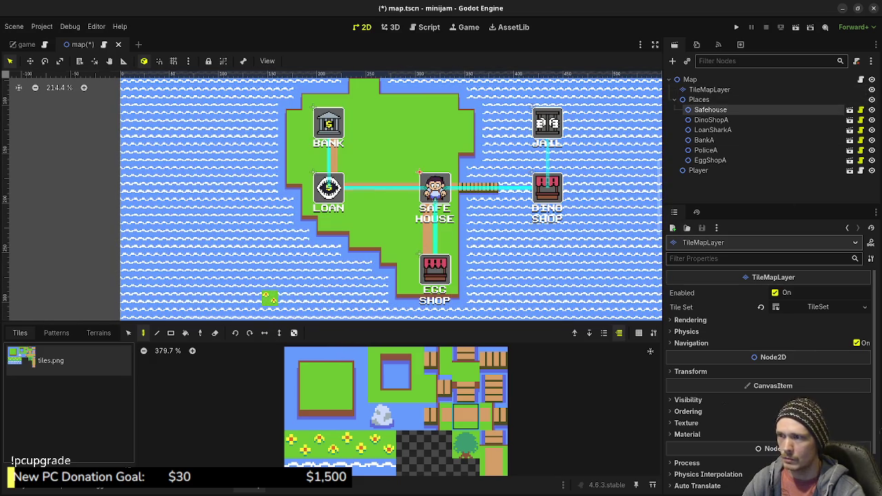
scroll(444, 217, "up", 2)
scroll(443, 211, "up", 1)
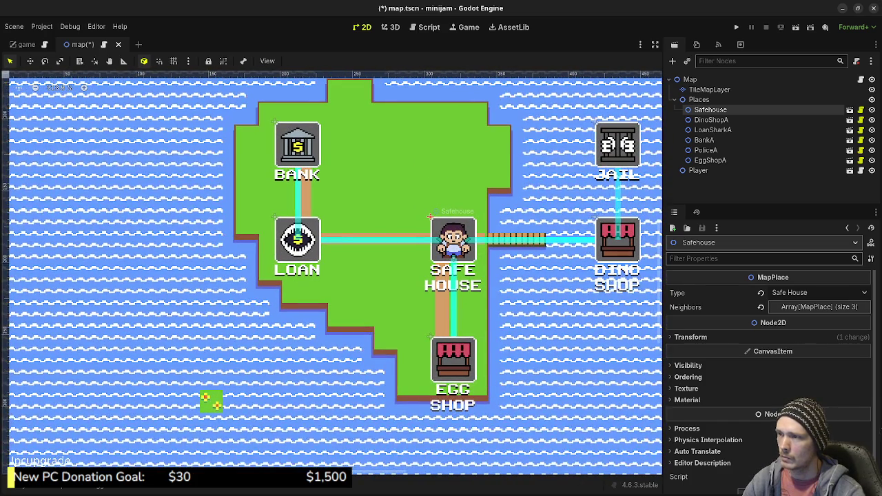
left_click_drag(431, 215, 429, 216)
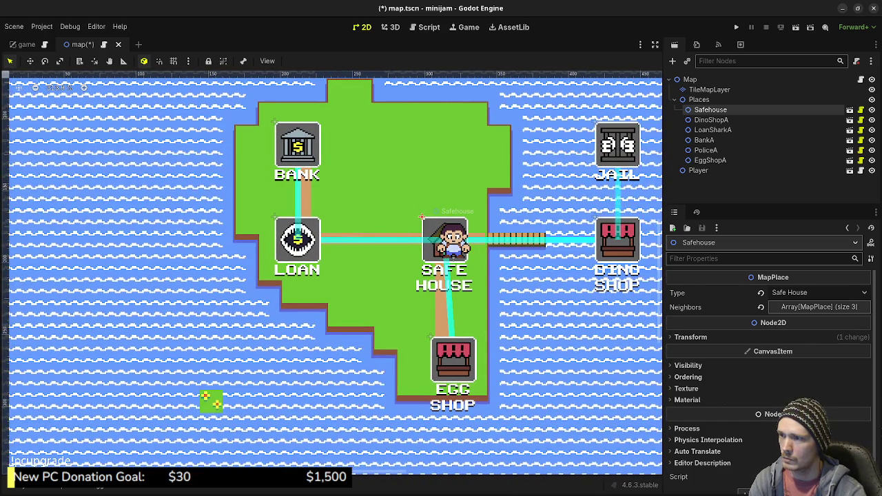
Step: Check the EggShopA, LoanSharkA, BankA and DinoShopA places, then select the TileMapLayer
left_click(453, 358)
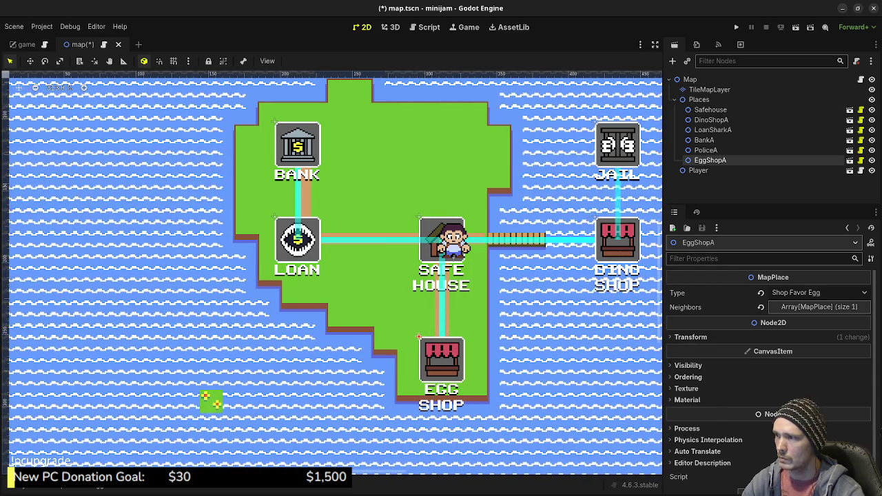
left_click(300, 239)
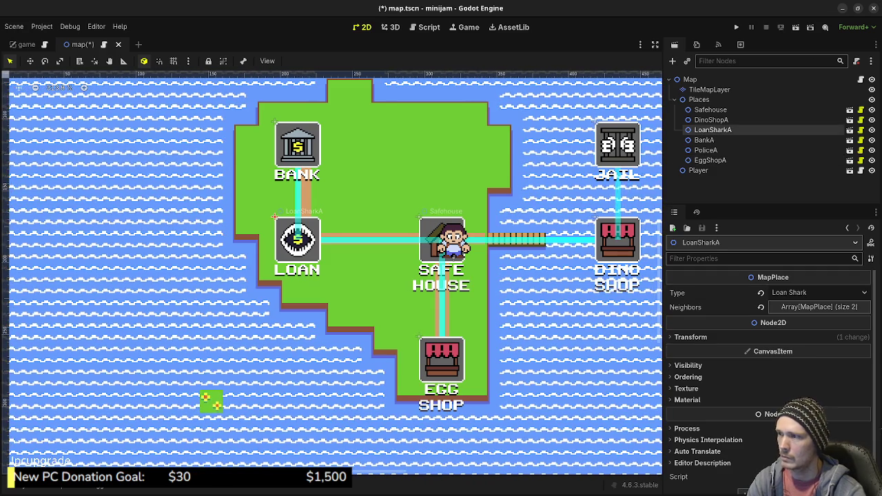
left_click(298, 145)
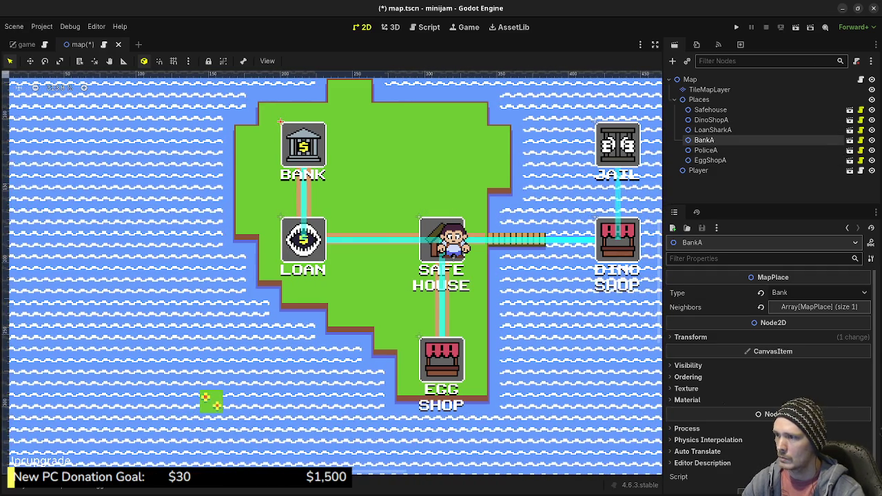
left_click(304, 238)
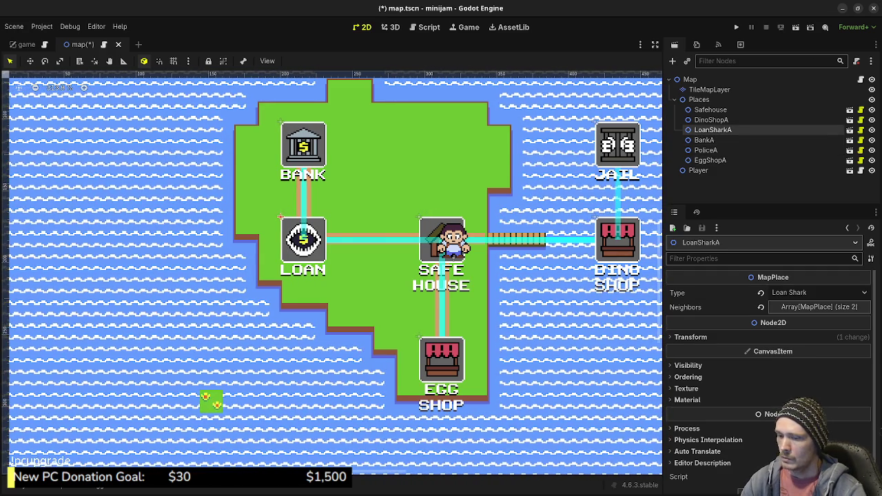
left_click(441, 235)
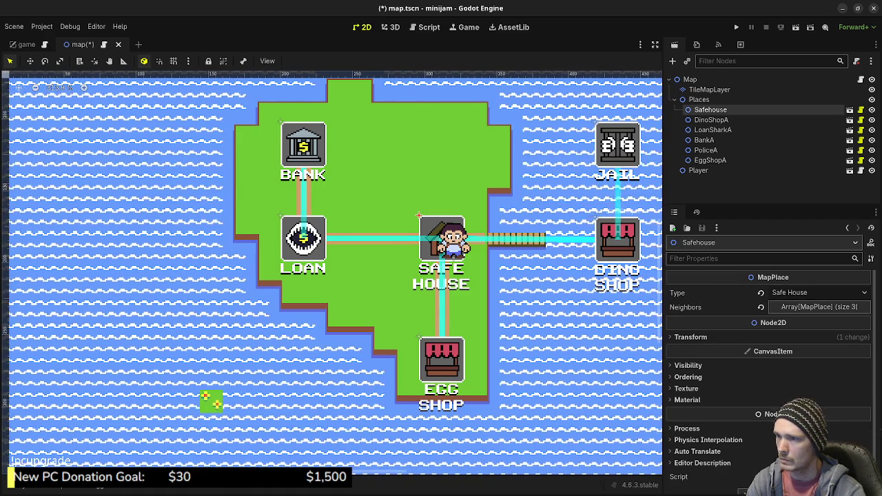
left_click(618, 238)
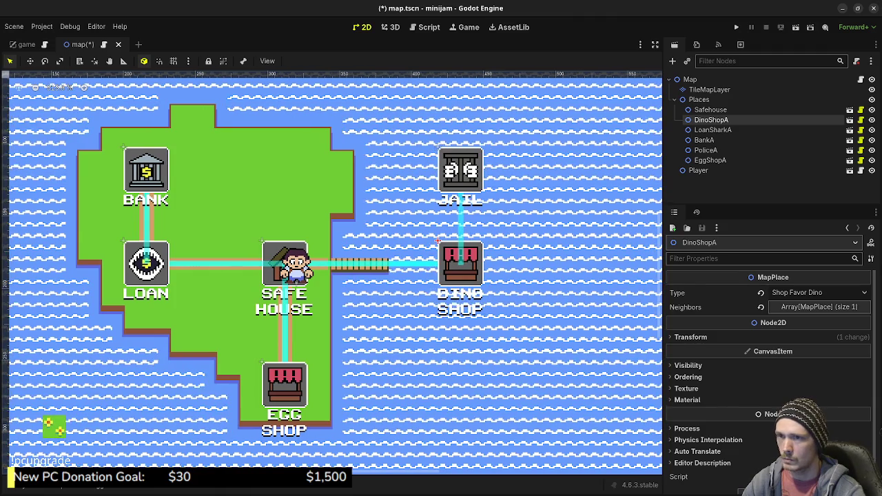
left_click(710, 90)
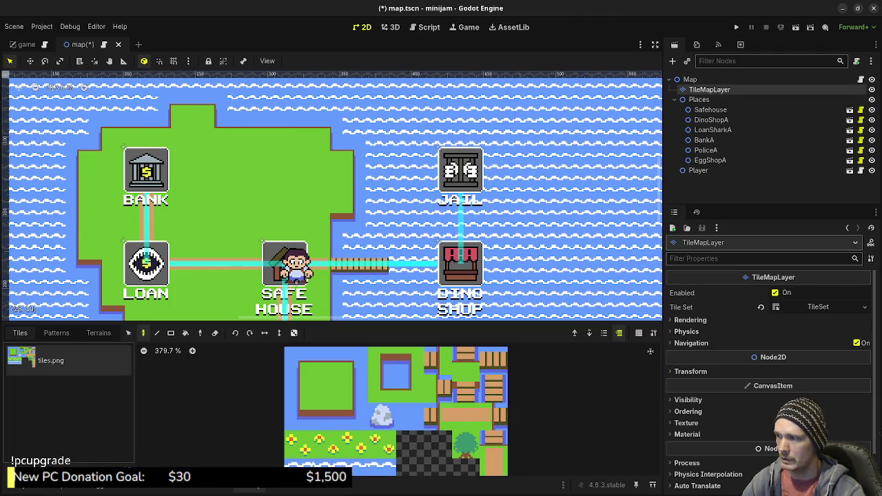
Step: Paint plain grass and brown shore tiles under JAIL and DINO SHOP
left_click(326, 388)
scroll(496, 226, "down", 2)
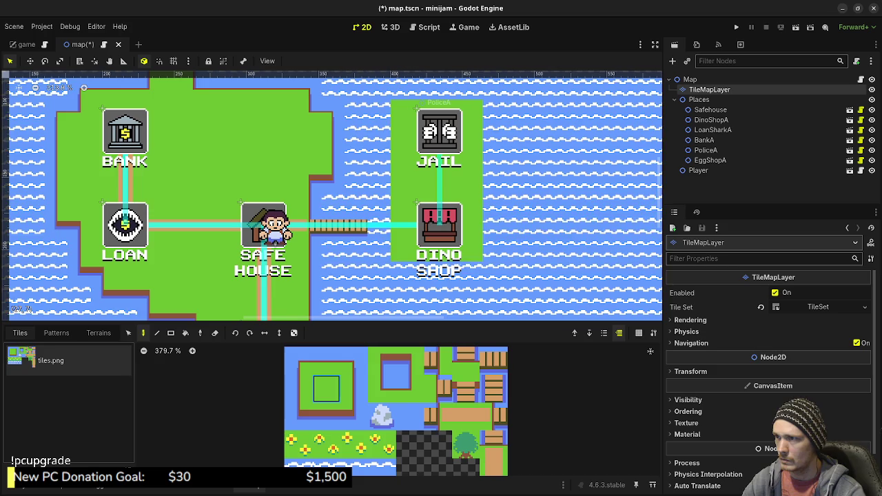
left_click(872, 99)
left_click(871, 100)
left_click(410, 389)
left_click(354, 416)
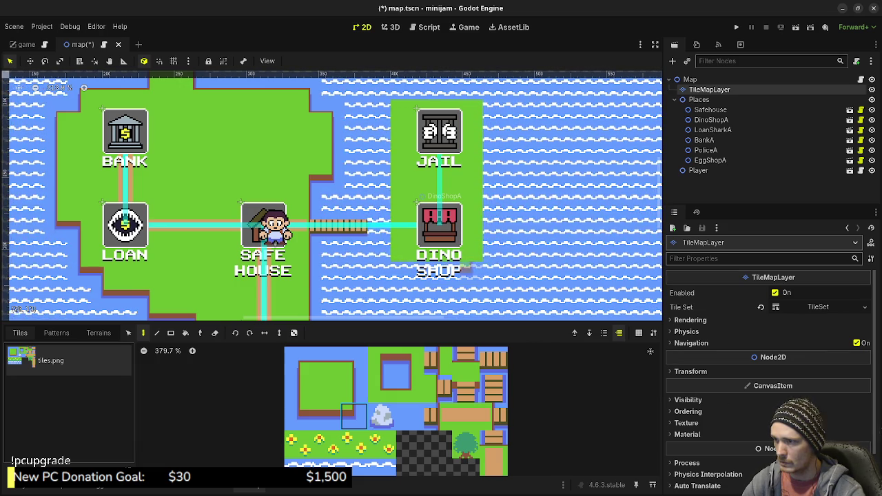
left_click(355, 388)
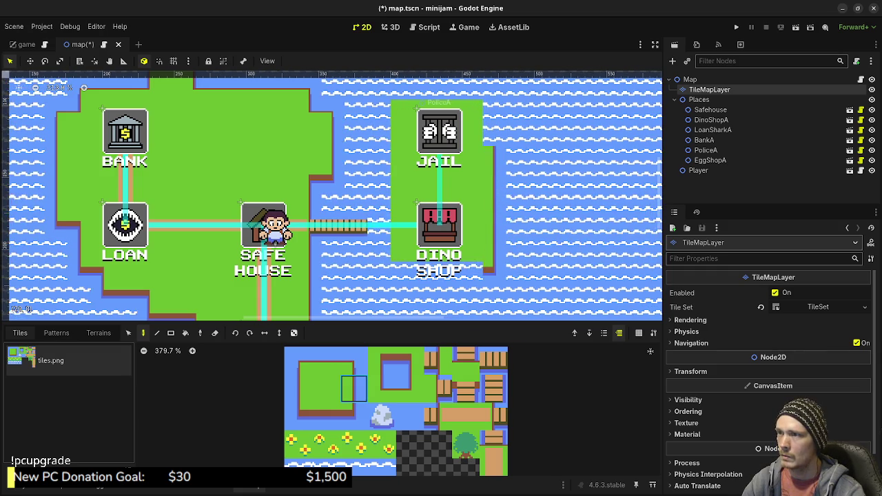
Step: Give the second island top-left, left and bottom-left shore corners plus bottom edges
left_click(327, 360)
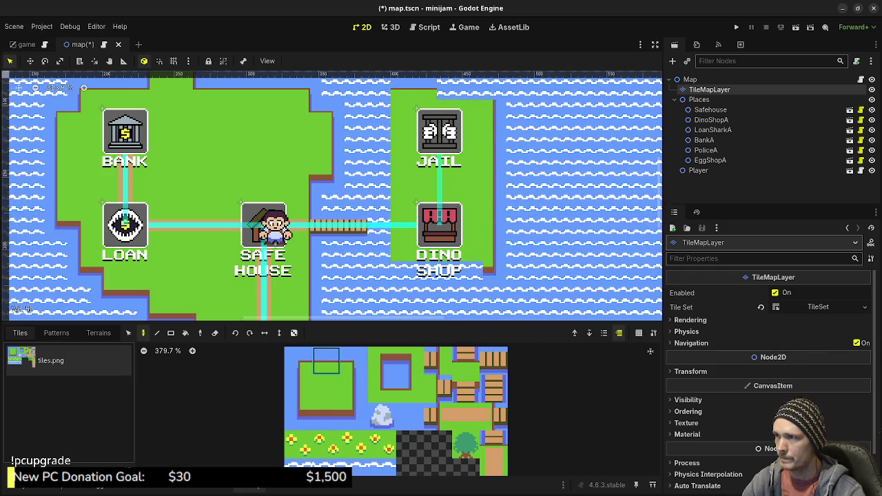
left_click(353, 360)
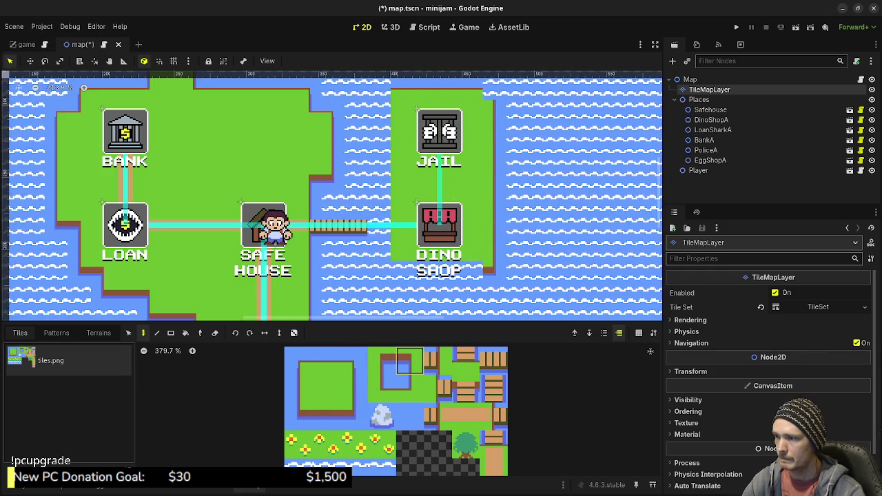
left_click(298, 360)
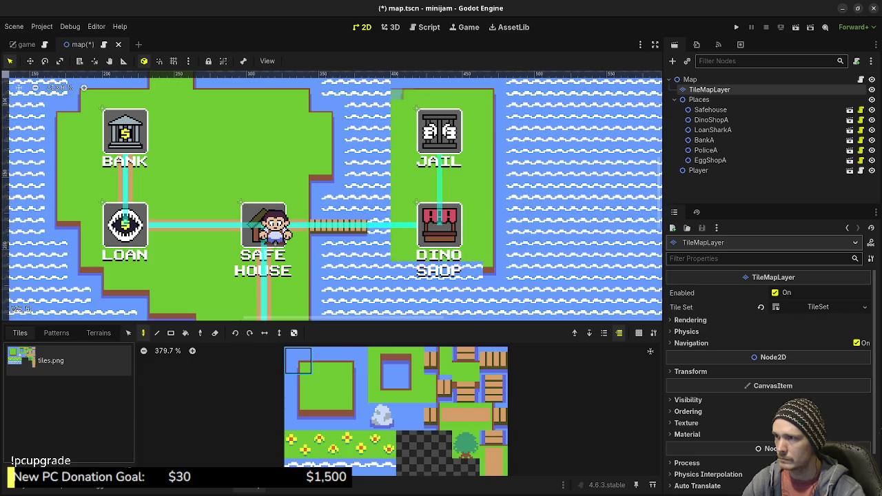
left_click(297, 388)
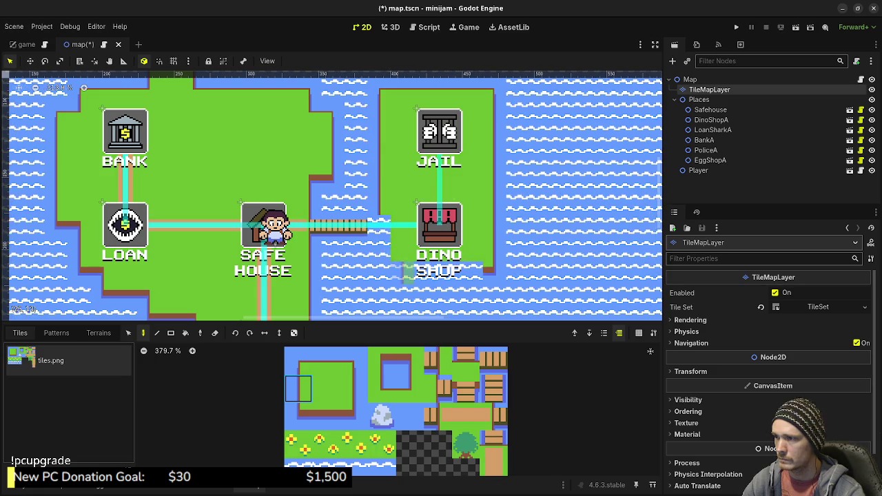
left_click(298, 416)
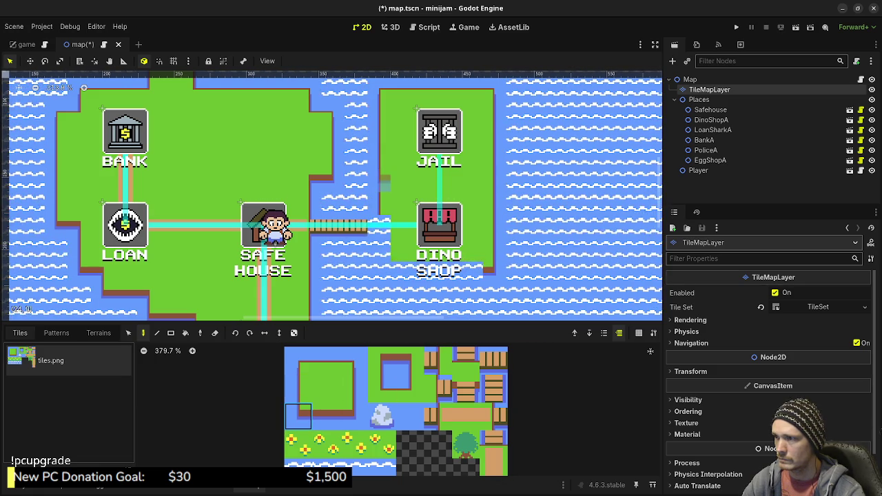
left_click(410, 362)
left_click(298, 388)
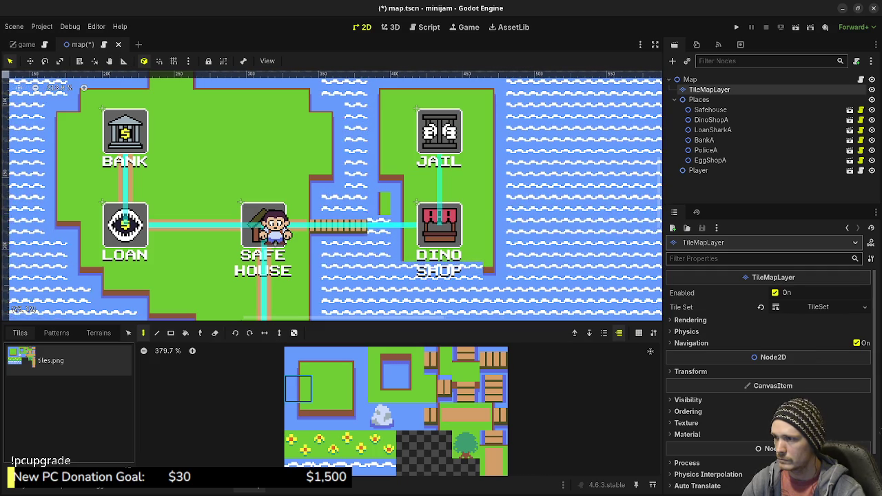
left_click(299, 415)
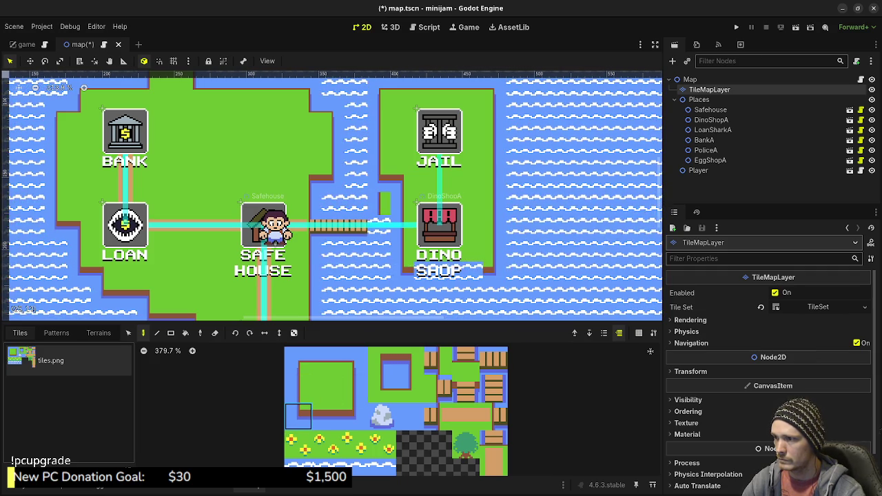
left_click(326, 416)
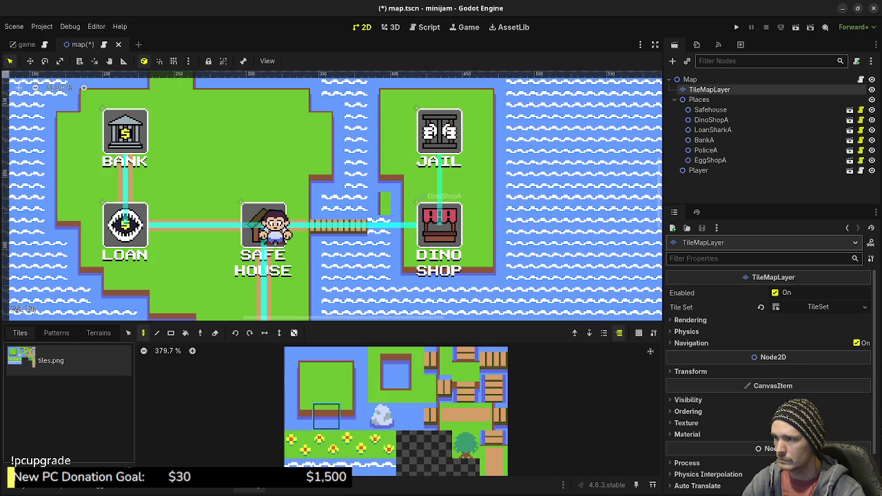
left_click_drag(326, 416, 395, 433)
Step: Extend the wooden plank bridge across the channel to the Dino Shop island
scroll(403, 411, "down", 1)
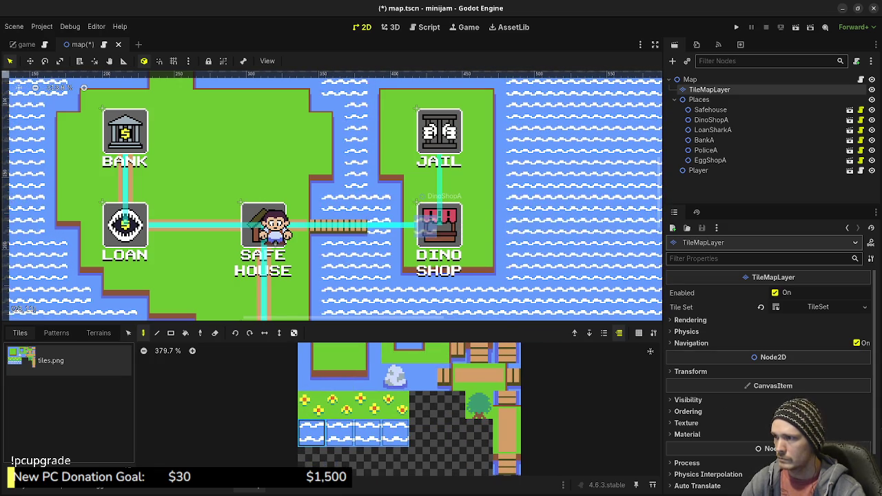
left_click(479, 405)
scroll(427, 438, "up", 2)
left_click(455, 353)
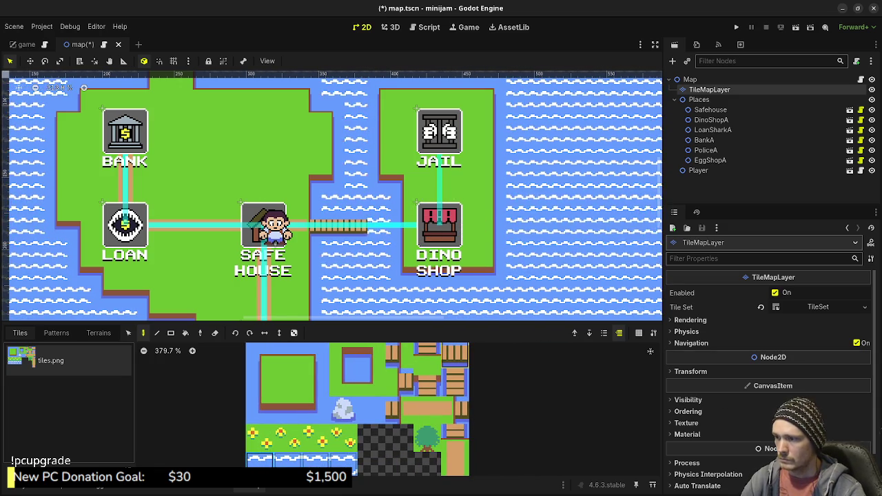
left_click(399, 382)
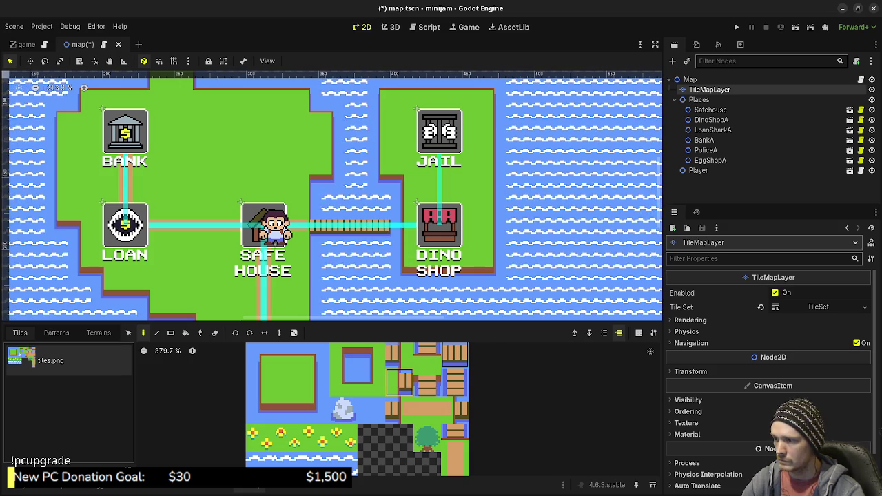
left_click(399, 355)
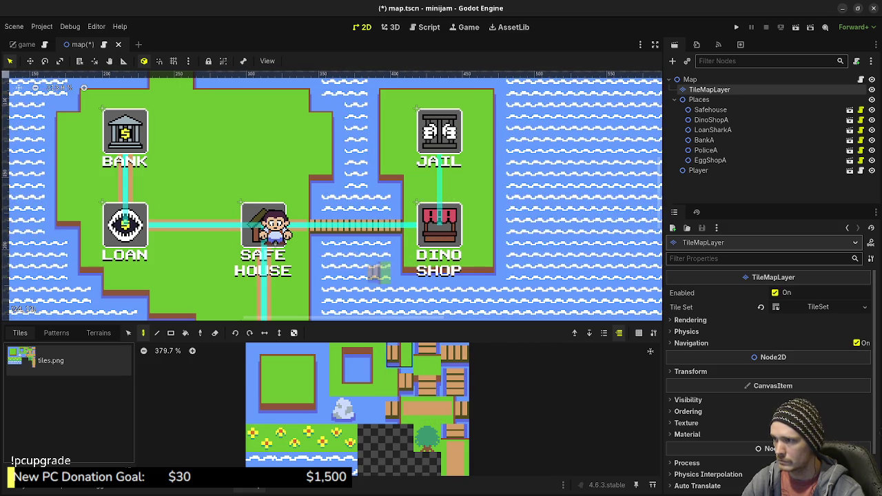
left_click(426, 410)
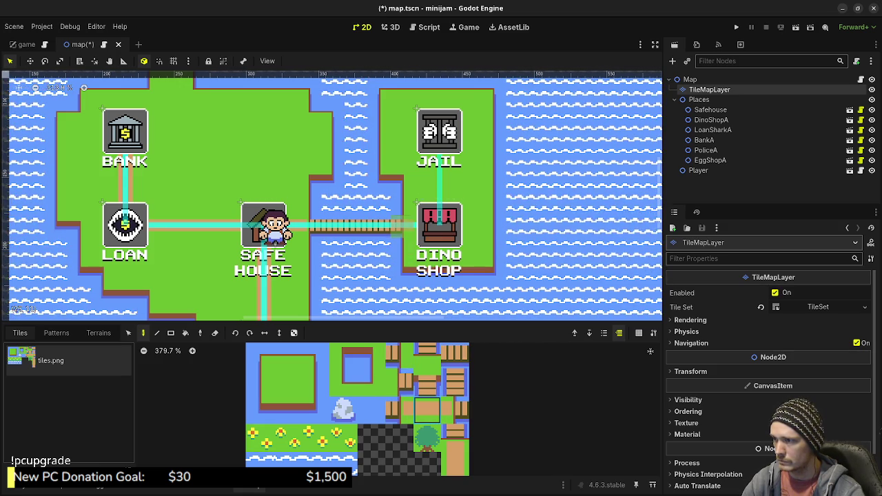